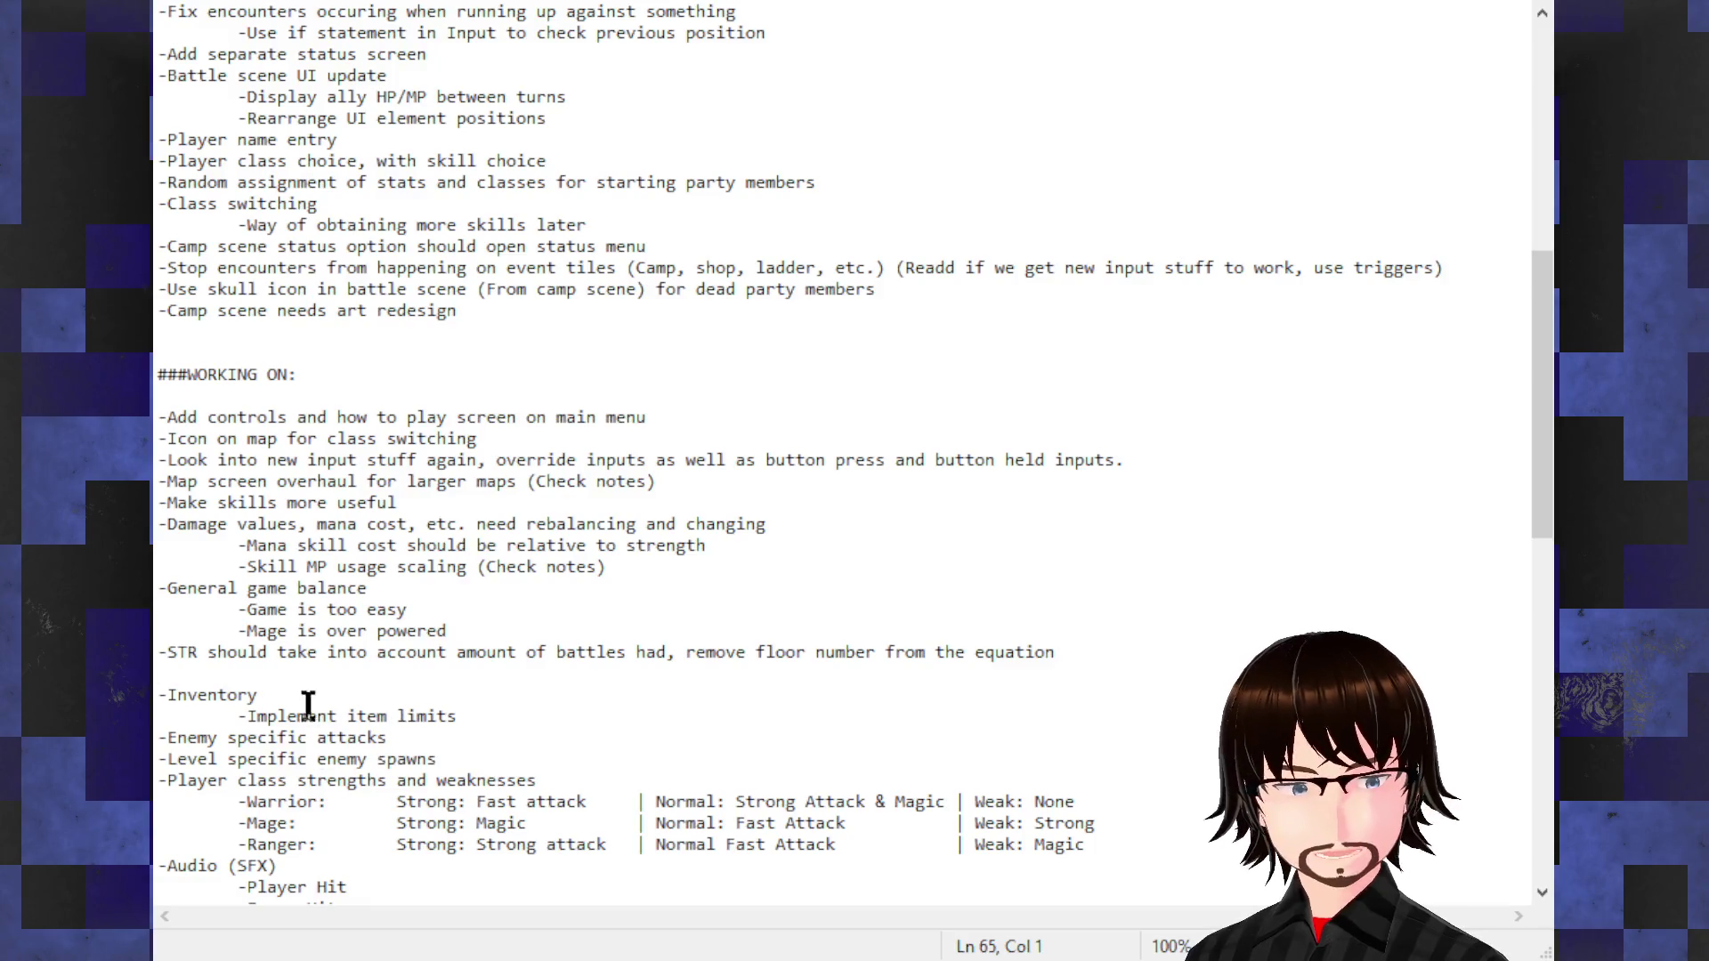
- Paste the completed Skills and NPC Interaction / Recruitment DONE block after the Camp scene redesign item
{"action": "key", "text": "BackSpace"}
{"action": "scroll", "coordinate": [400, 547], "scroll_direction": "up", "scroll_amount": 2}
{"action": "left_click", "coordinate": [466, 441]}
{"action": "key", "text": "Return"}
{"action": "type", "text": "-Skills \t-Randomise skills each playthrough\t\tDONE \t-Refactor the code to improve usability\t\tDONE \t-Use variable slot for each skill\t\tDONE \t-Elemental damage needs a code refactor\t\tDONE -NPC Interaction / Recruitment\t\t\t\tDONE"}
{"action": "scroll", "coordinate": [423, 521], "scroll_direction": "down", "scroll_amount": 2}
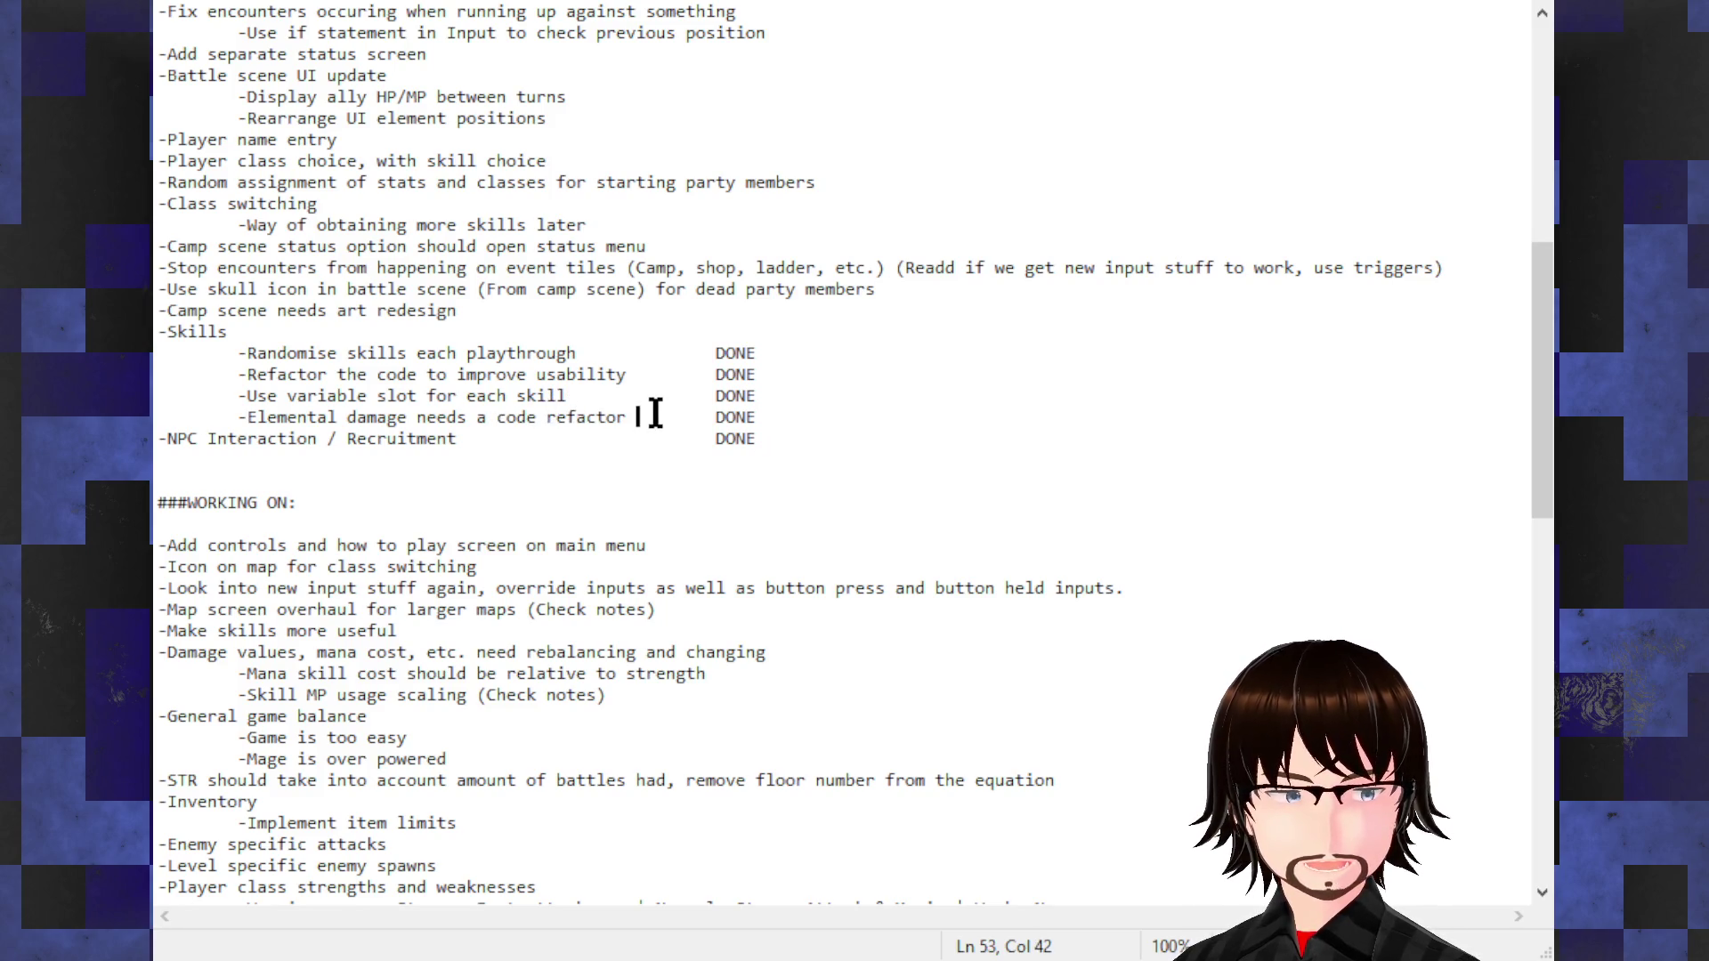
{"action": "mouse_move", "coordinate": [768, 440]}
{"action": "left_mouse_down"}
{"action": "mouse_move", "coordinate": [622, 440]}
{"action": "mouse_move", "coordinate": [762, 441]}
{"action": "left_mouse_up"}
{"action": "scroll", "coordinate": [707, 522], "scroll_direction": "down", "scroll_amount": 2}
{"action": "scroll", "coordinate": [707, 522], "scroll_direction": "down", "scroll_amount": 2}
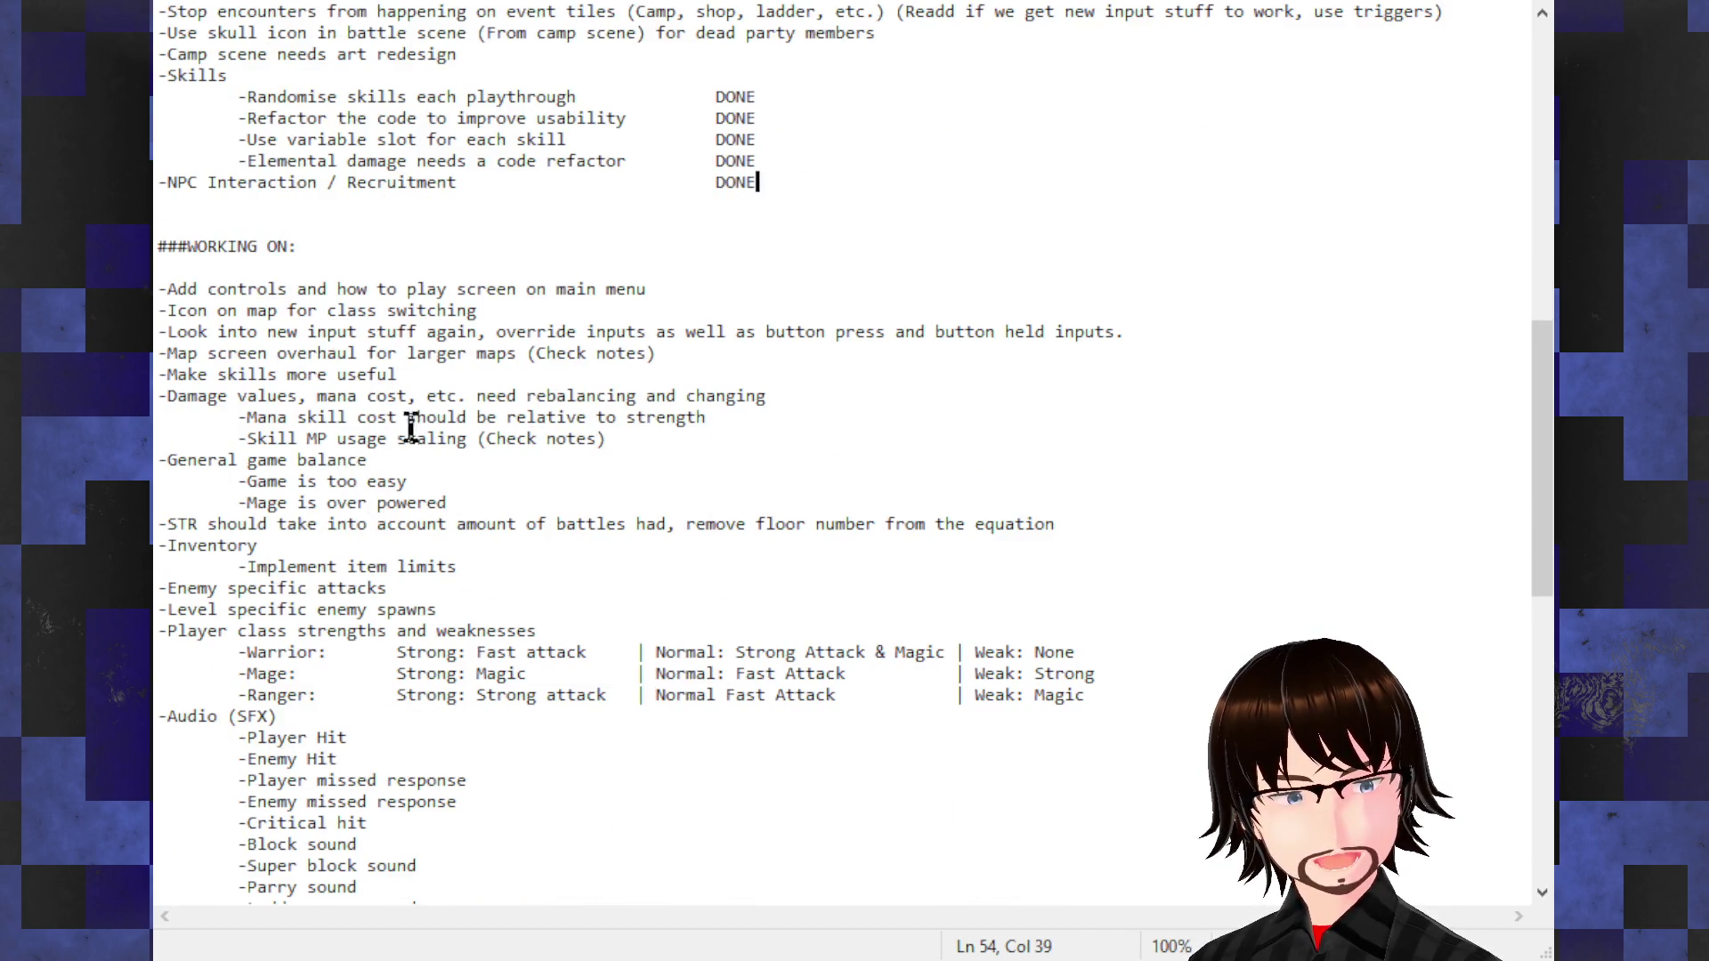
{"action": "scroll", "coordinate": [397, 414], "scroll_direction": "down", "scroll_amount": 4}
{"action": "scroll", "coordinate": [397, 413], "scroll_direction": "down", "scroll_amount": 4}
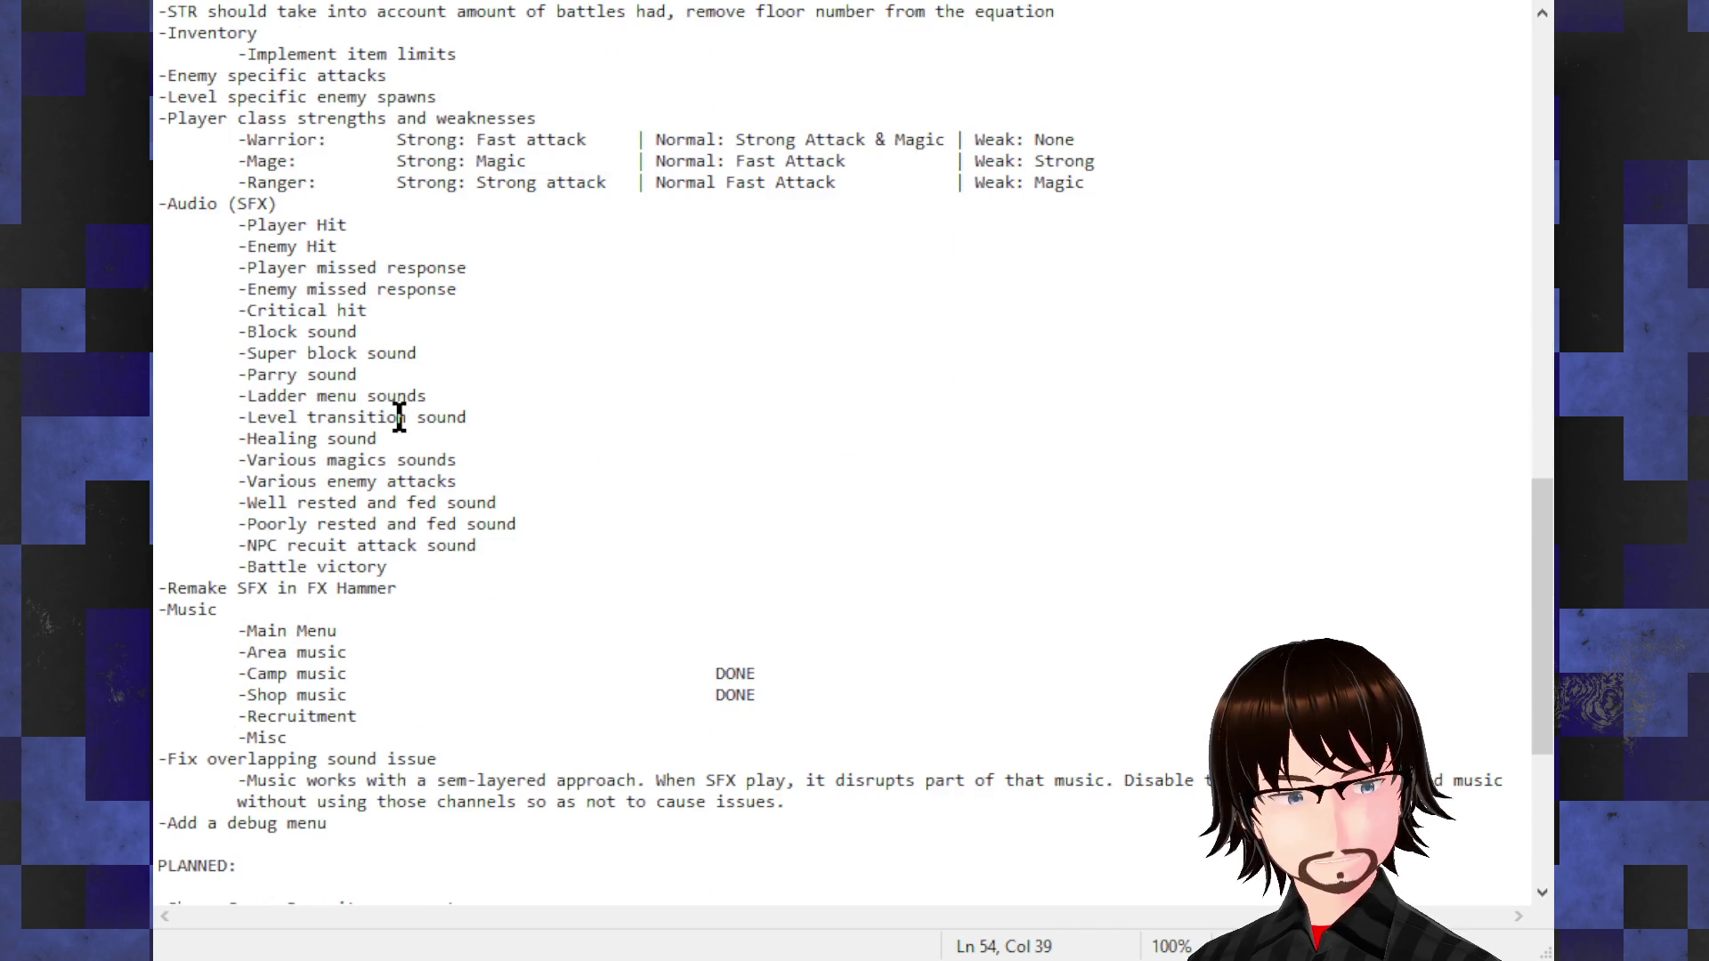
{"action": "scroll", "coordinate": [396, 413], "scroll_direction": "down", "scroll_amount": 3}
{"action": "scroll", "coordinate": [398, 419], "scroll_direction": "down", "scroll_amount": 1}
{"action": "scroll", "coordinate": [398, 418], "scroll_direction": "down", "scroll_amount": 3}
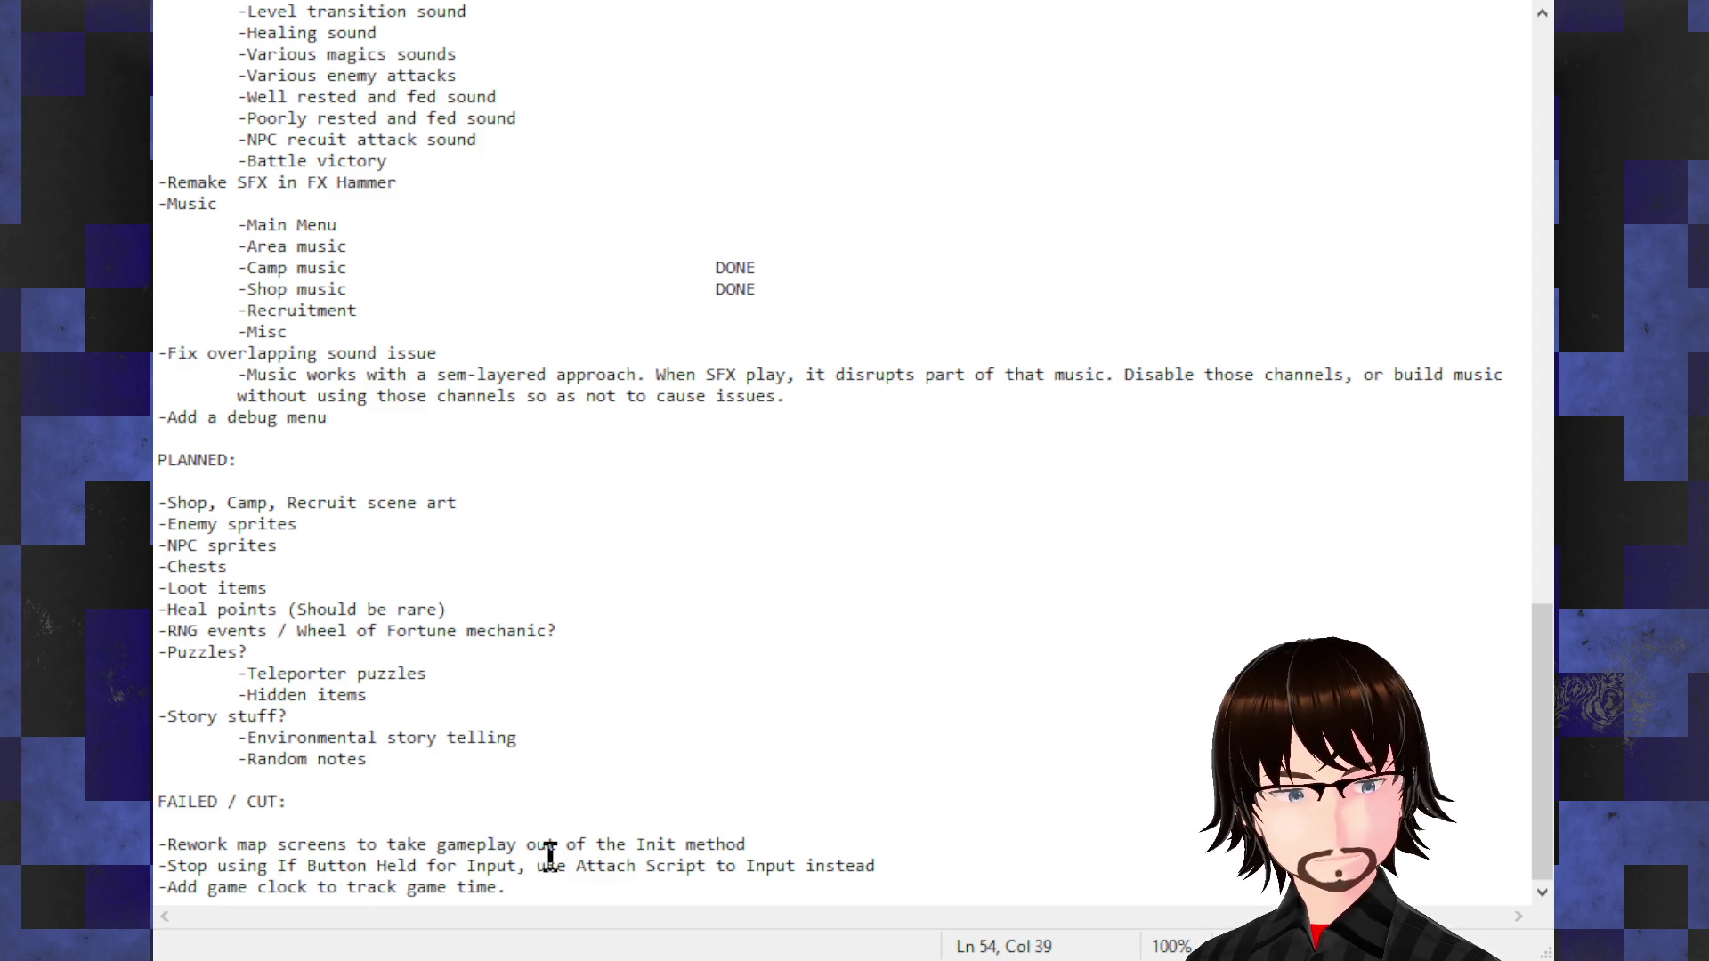
{"action": "scroll", "coordinate": [498, 827], "scroll_direction": "up", "scroll_amount": 1}
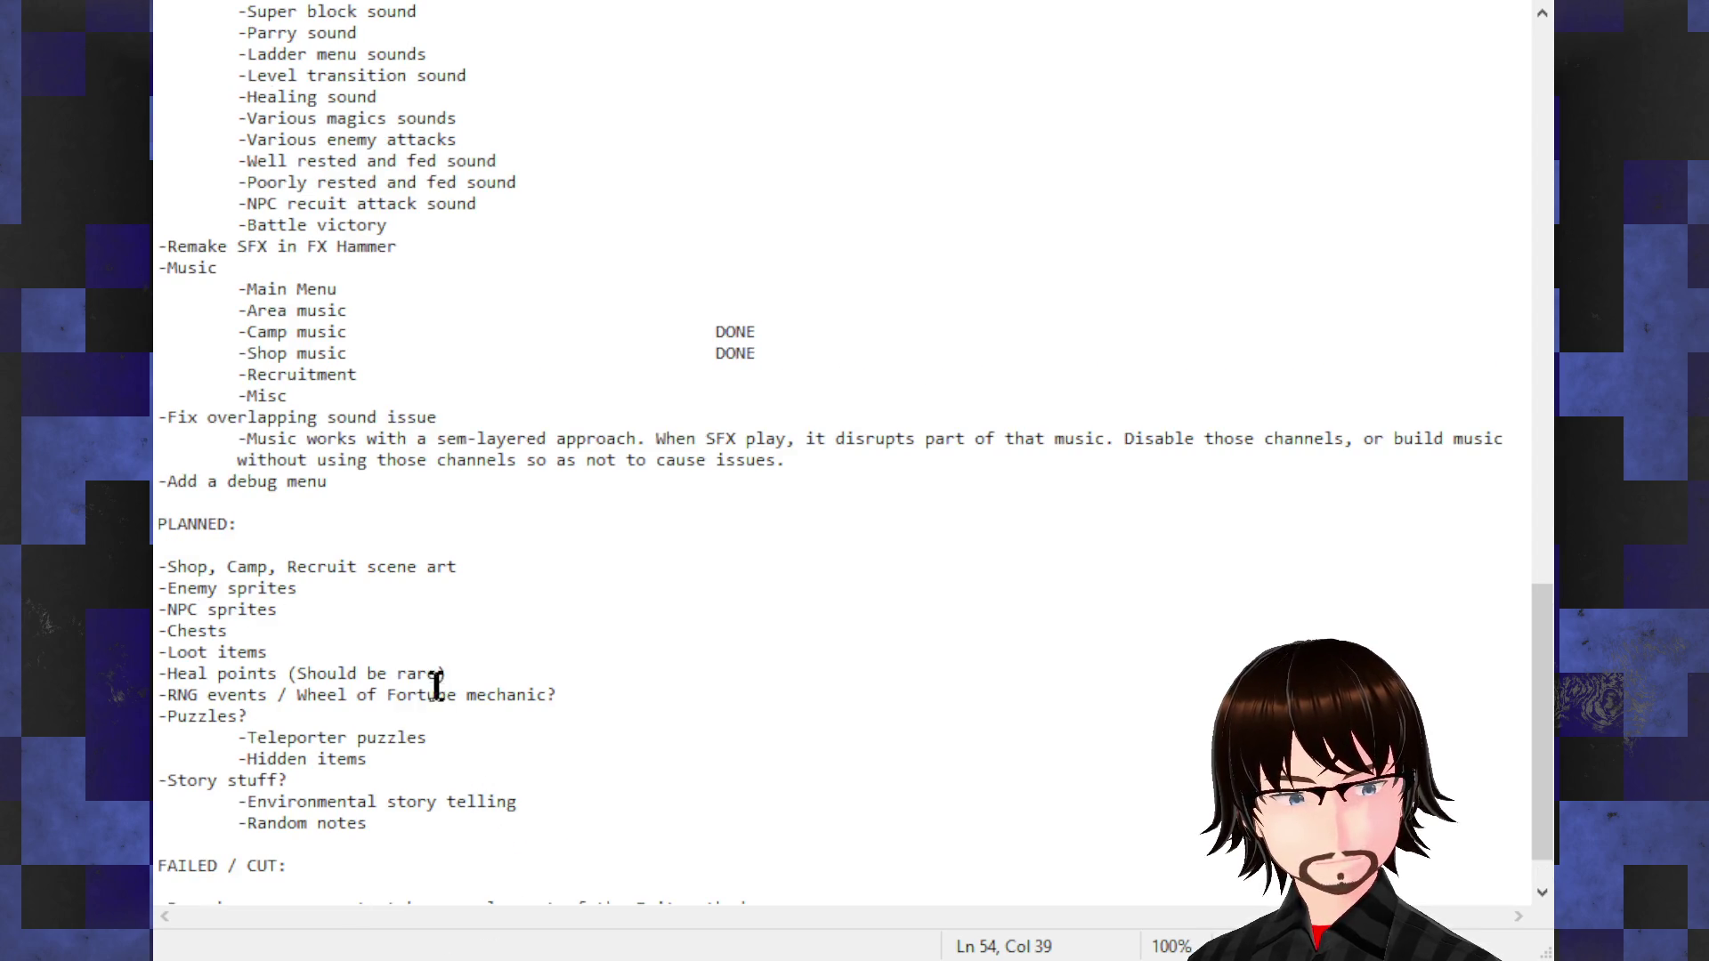
- Review the remaining list and select the controls screen and class-switch icon items under WORKING ON
{"action": "left_click", "coordinate": [313, 589]}
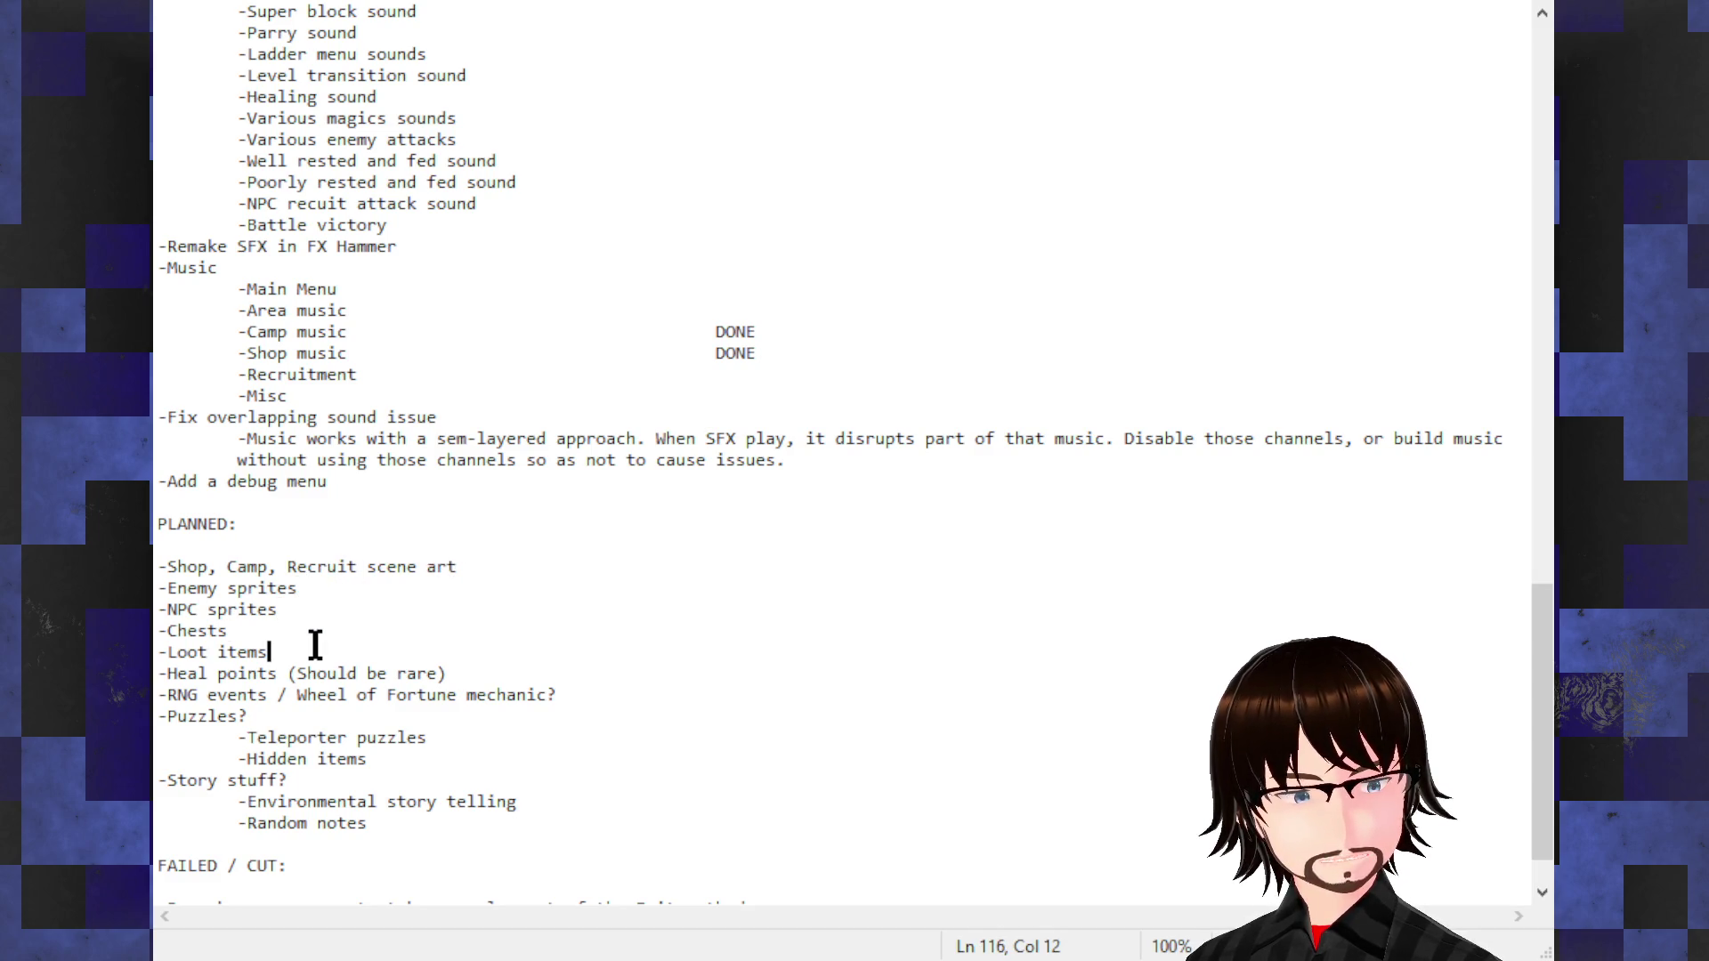
{"action": "left_click", "coordinate": [464, 694]}
{"action": "scroll", "coordinate": [664, 725], "scroll_direction": "up", "scroll_amount": 1}
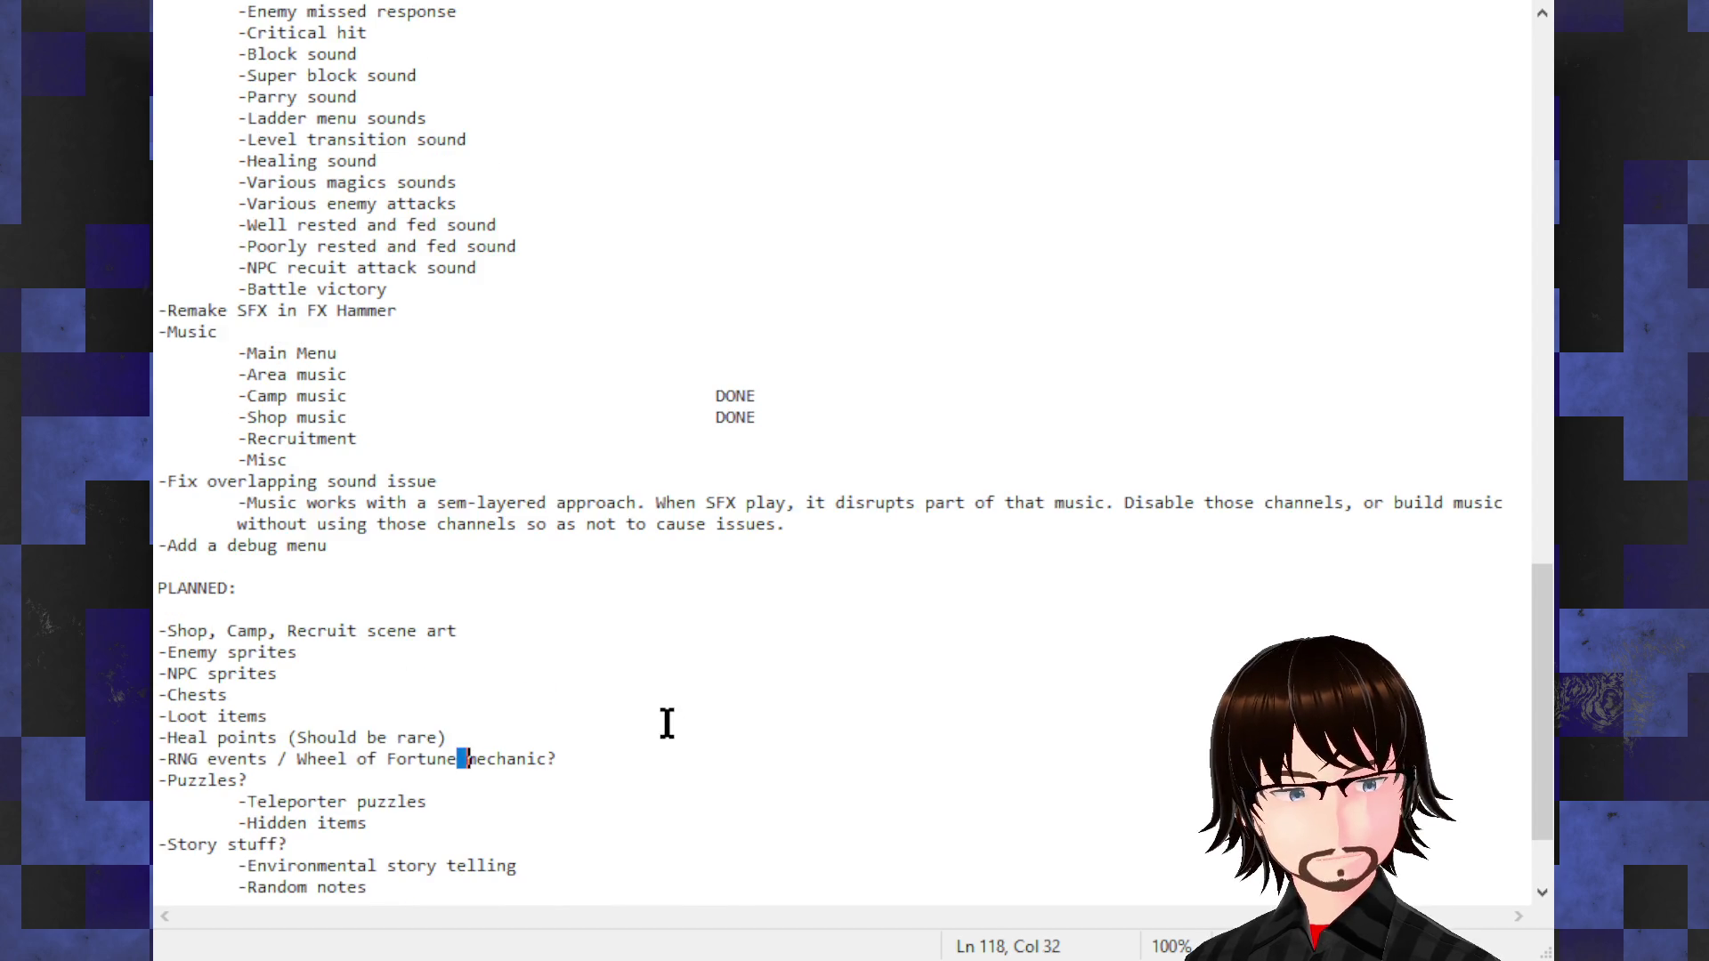
{"action": "scroll", "coordinate": [642, 669], "scroll_direction": "up", "scroll_amount": 1}
{"action": "key", "text": "Up"}
{"action": "key", "text": "Up"}
{"action": "scroll", "coordinate": [627, 615], "scroll_direction": "up", "scroll_amount": 2}
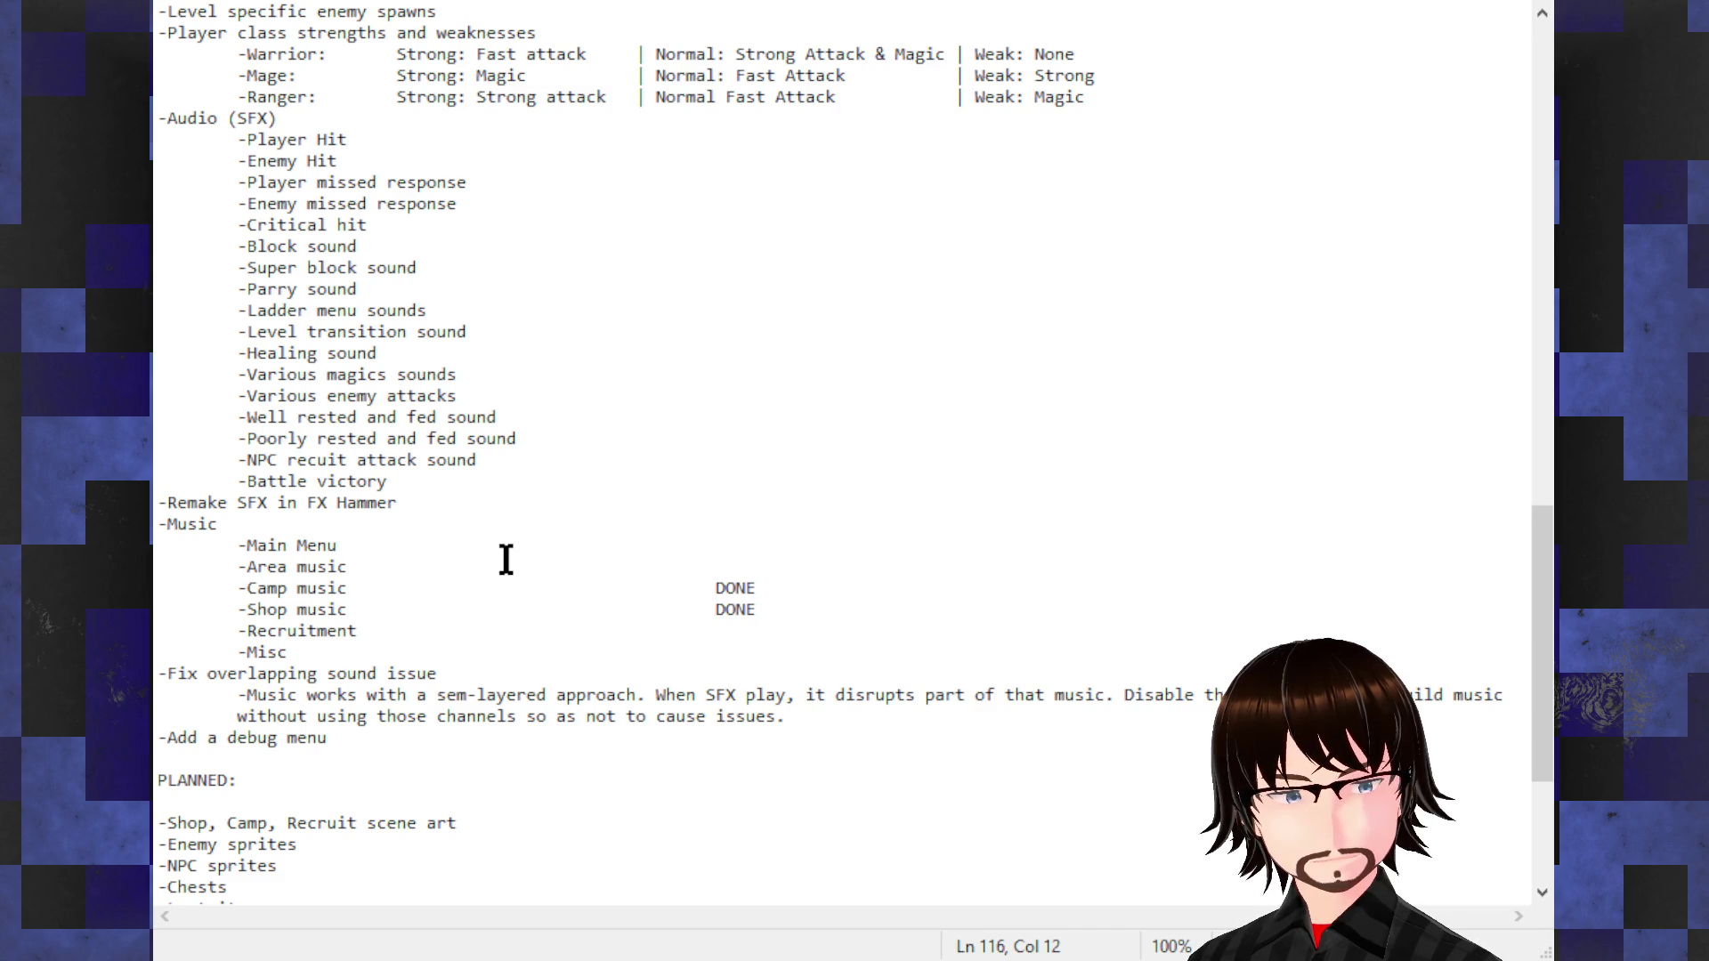
{"action": "scroll", "coordinate": [506, 559], "scroll_direction": "up", "scroll_amount": 5}
{"action": "scroll", "coordinate": [481, 576], "scroll_direction": "up", "scroll_amount": 2}
{"action": "scroll", "coordinate": [477, 579], "scroll_direction": "up", "scroll_amount": 2}
{"action": "scroll", "coordinate": [461, 534], "scroll_direction": "up", "scroll_amount": 1}
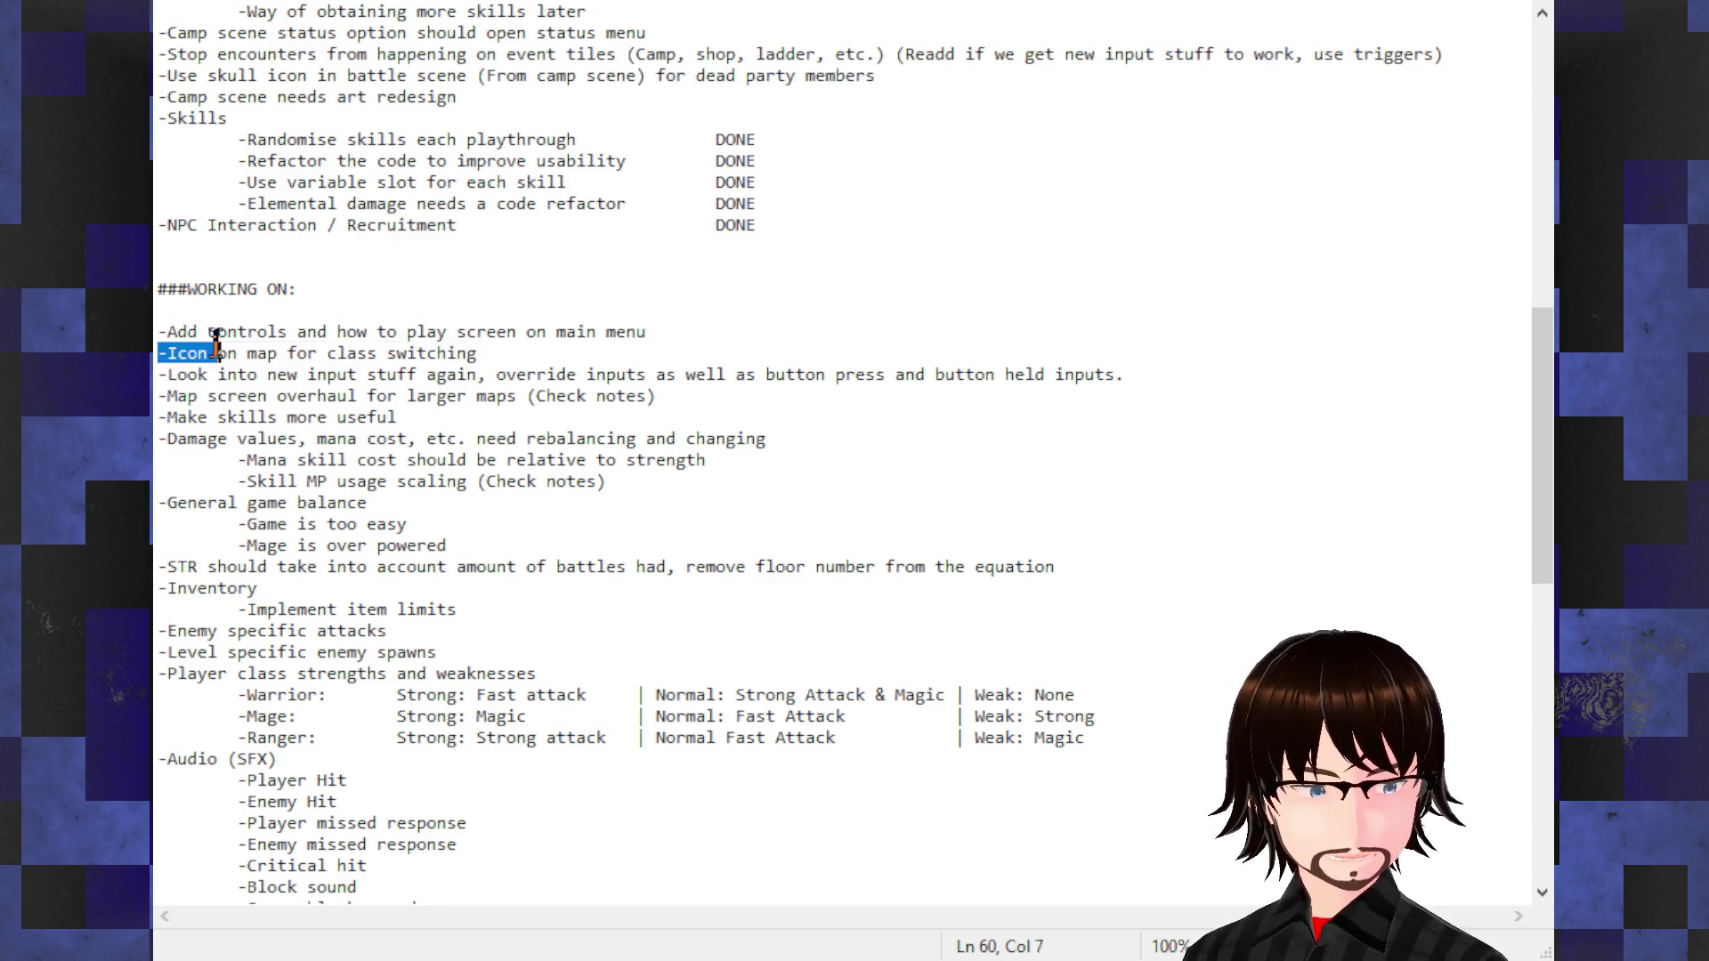
{"action": "left_click_drag", "start_coordinate": [664, 328], "coordinate": [160, 331]}
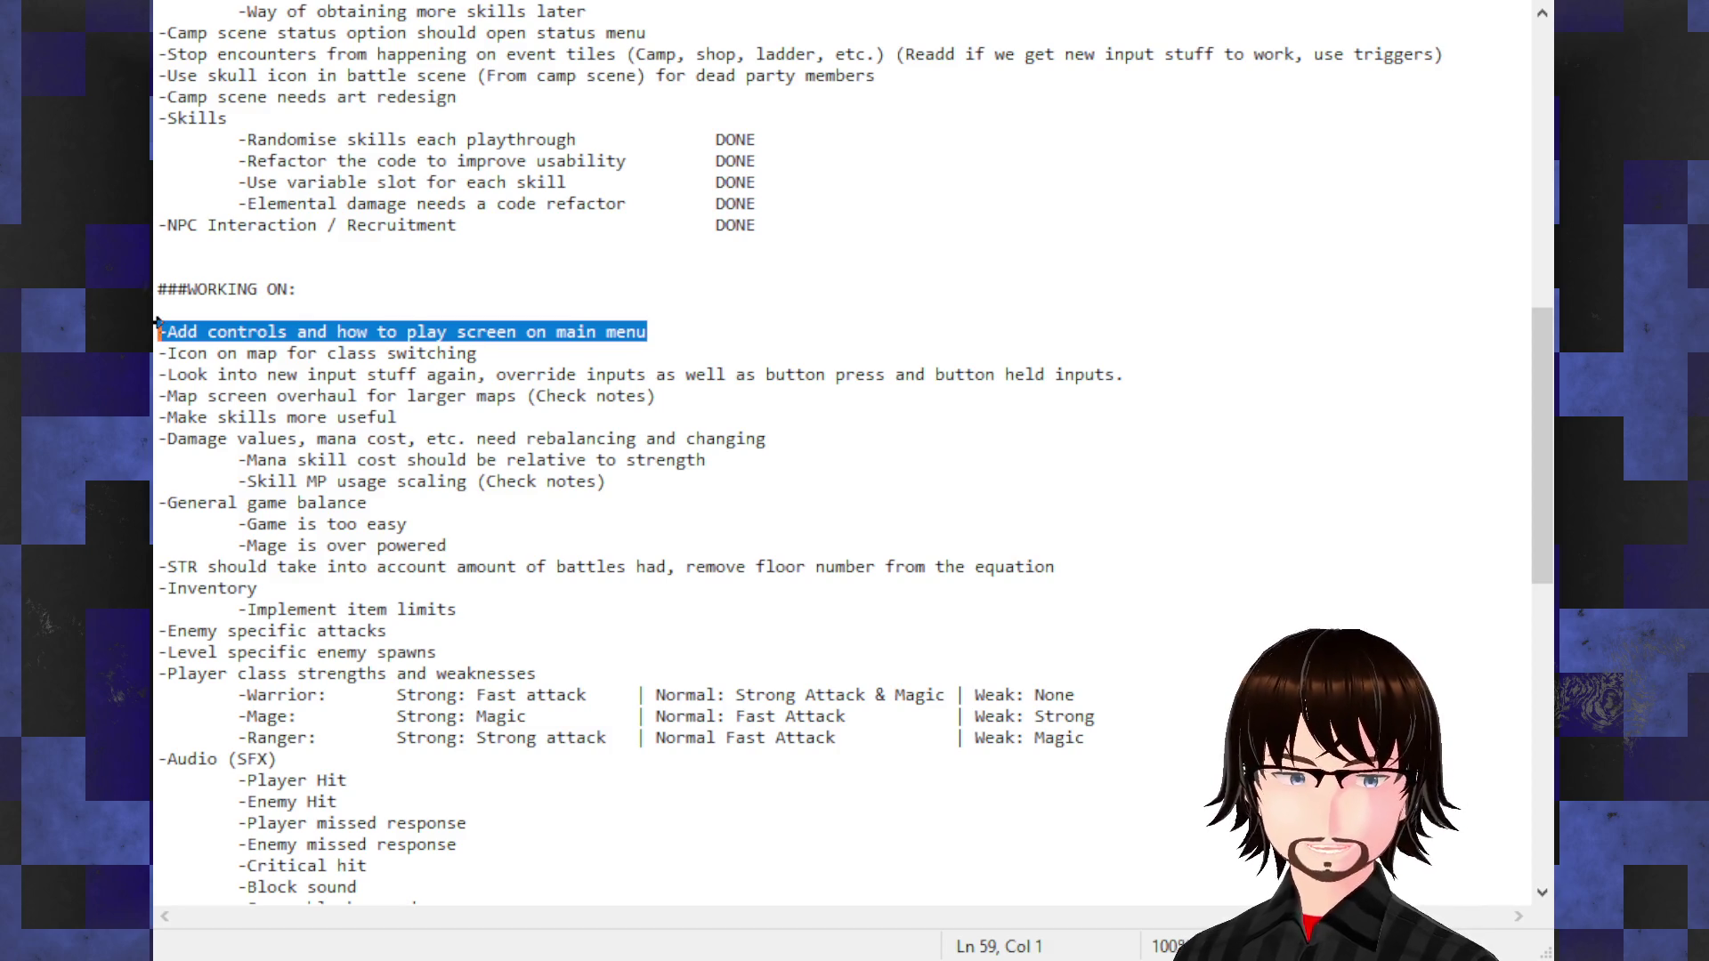
{"action": "mouse_move", "coordinate": [513, 349]}
{"action": "left_mouse_down"}
{"action": "mouse_move", "coordinate": [160, 352]}
{"action": "mouse_move", "coordinate": [160, 332]}
{"action": "left_mouse_up"}
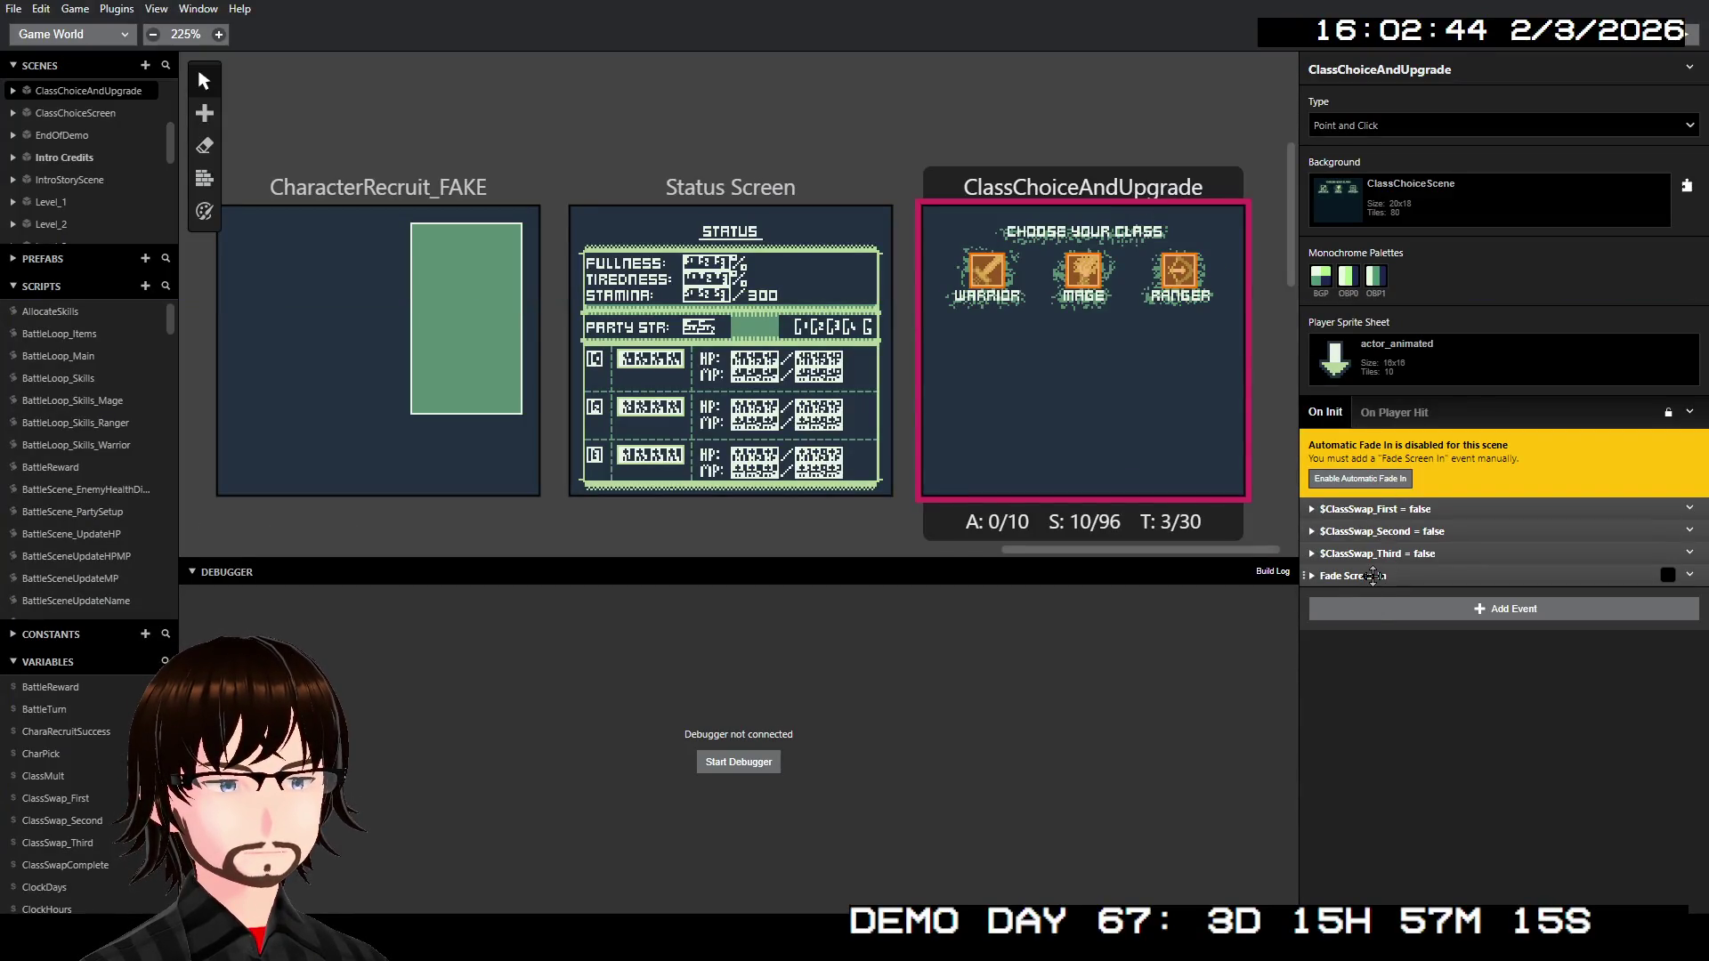
- Inspect the Warrior trigger's $ClassSwap_Second and $ClassSwap_Third events, then bring up the scene's actions
{"action": "left_click", "coordinate": [983, 283]}
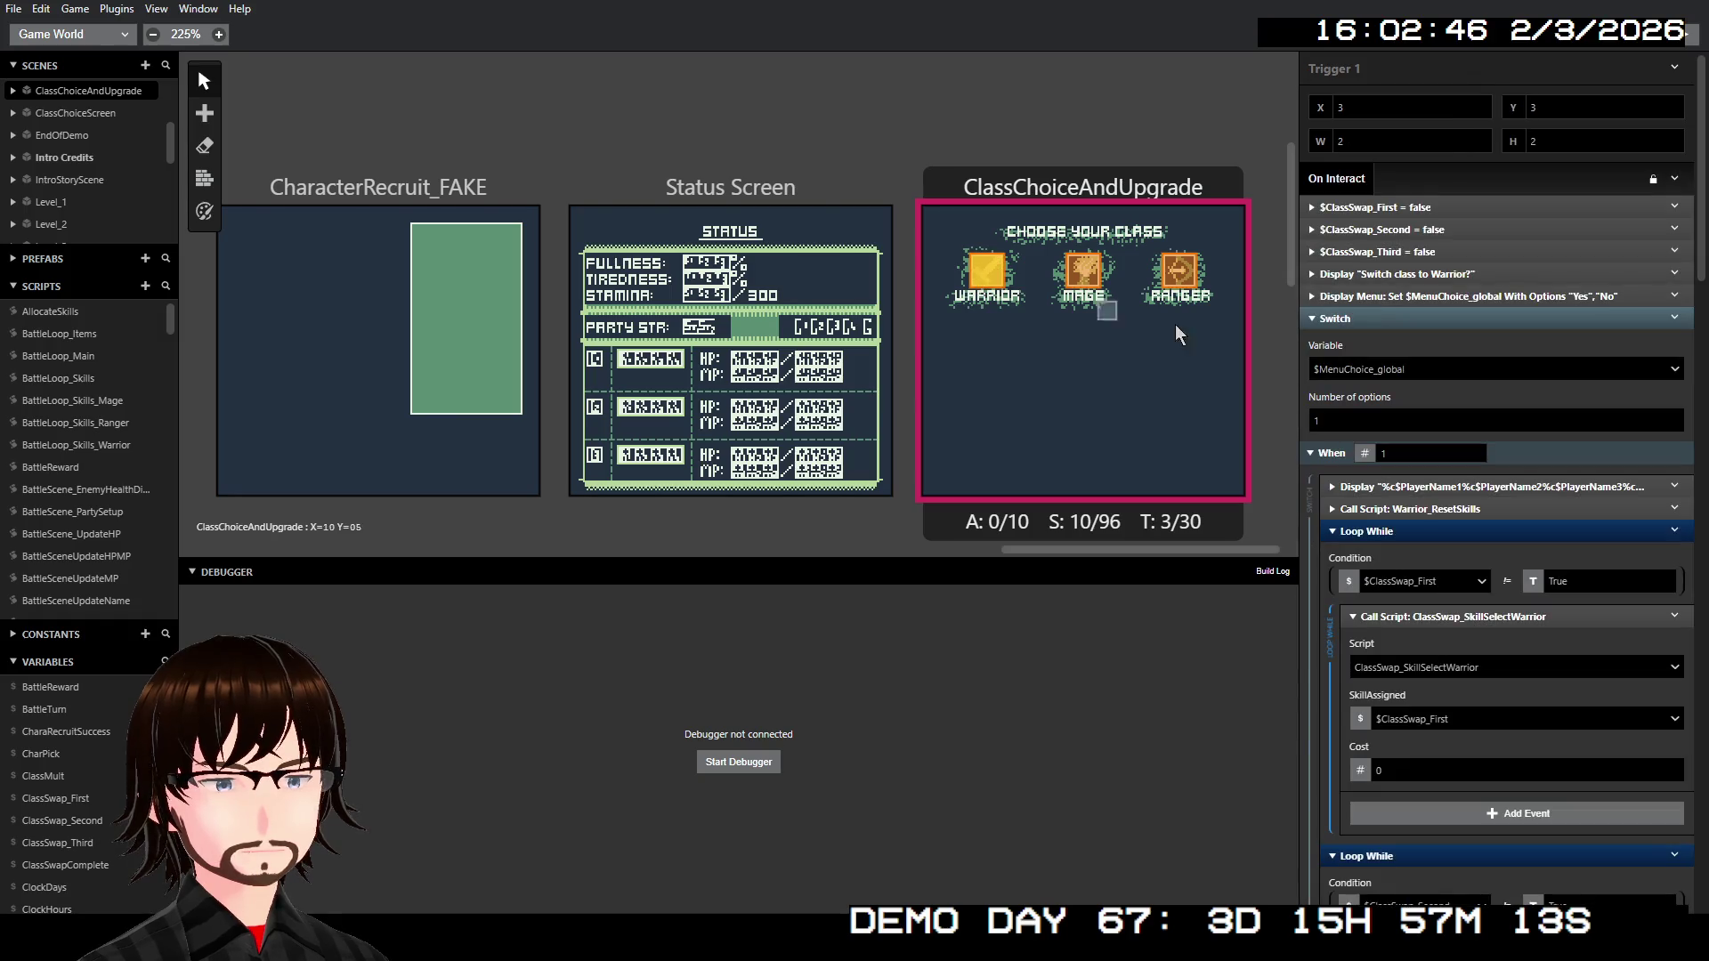
{"action": "scroll", "coordinate": [1444, 642], "scroll_direction": "down", "scroll_amount": 5}
{"action": "scroll", "coordinate": [1443, 643], "scroll_direction": "down", "scroll_amount": 5}
{"action": "scroll", "coordinate": [1443, 642], "scroll_direction": "down", "scroll_amount": 5}
{"action": "scroll", "coordinate": [1444, 642], "scroll_direction": "down", "scroll_amount": 5}
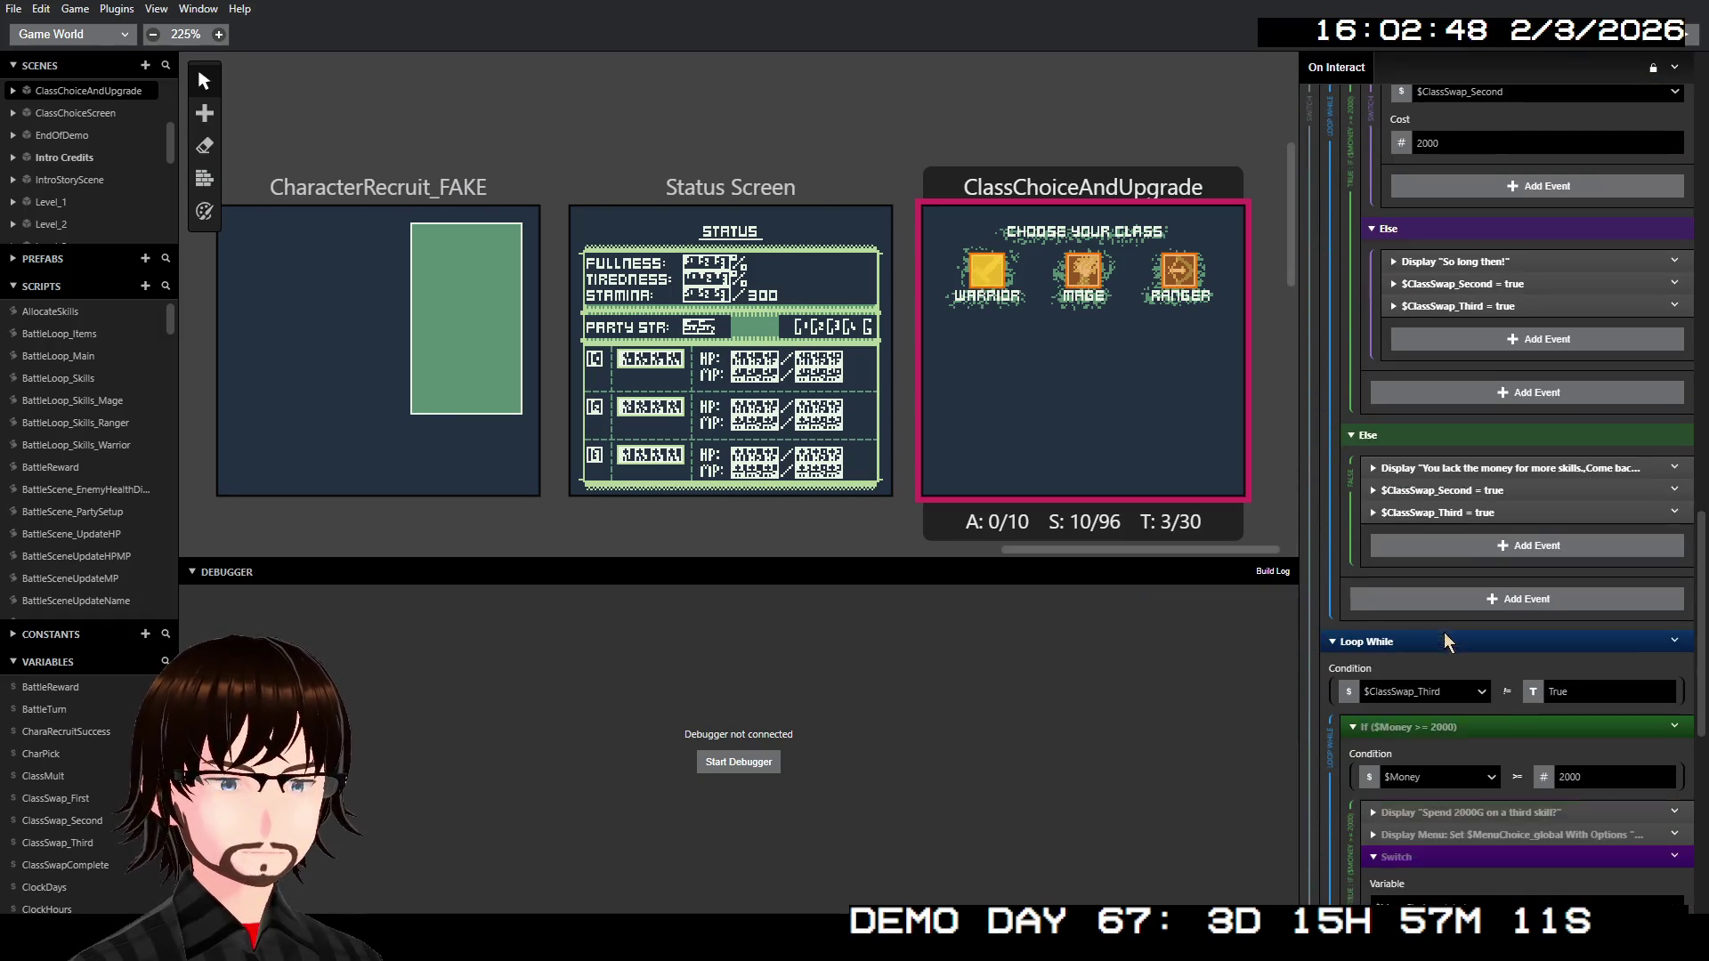
{"action": "scroll", "coordinate": [1443, 643], "scroll_direction": "down", "scroll_amount": 5}
{"action": "scroll", "coordinate": [1456, 618], "scroll_direction": "down", "scroll_amount": 3}
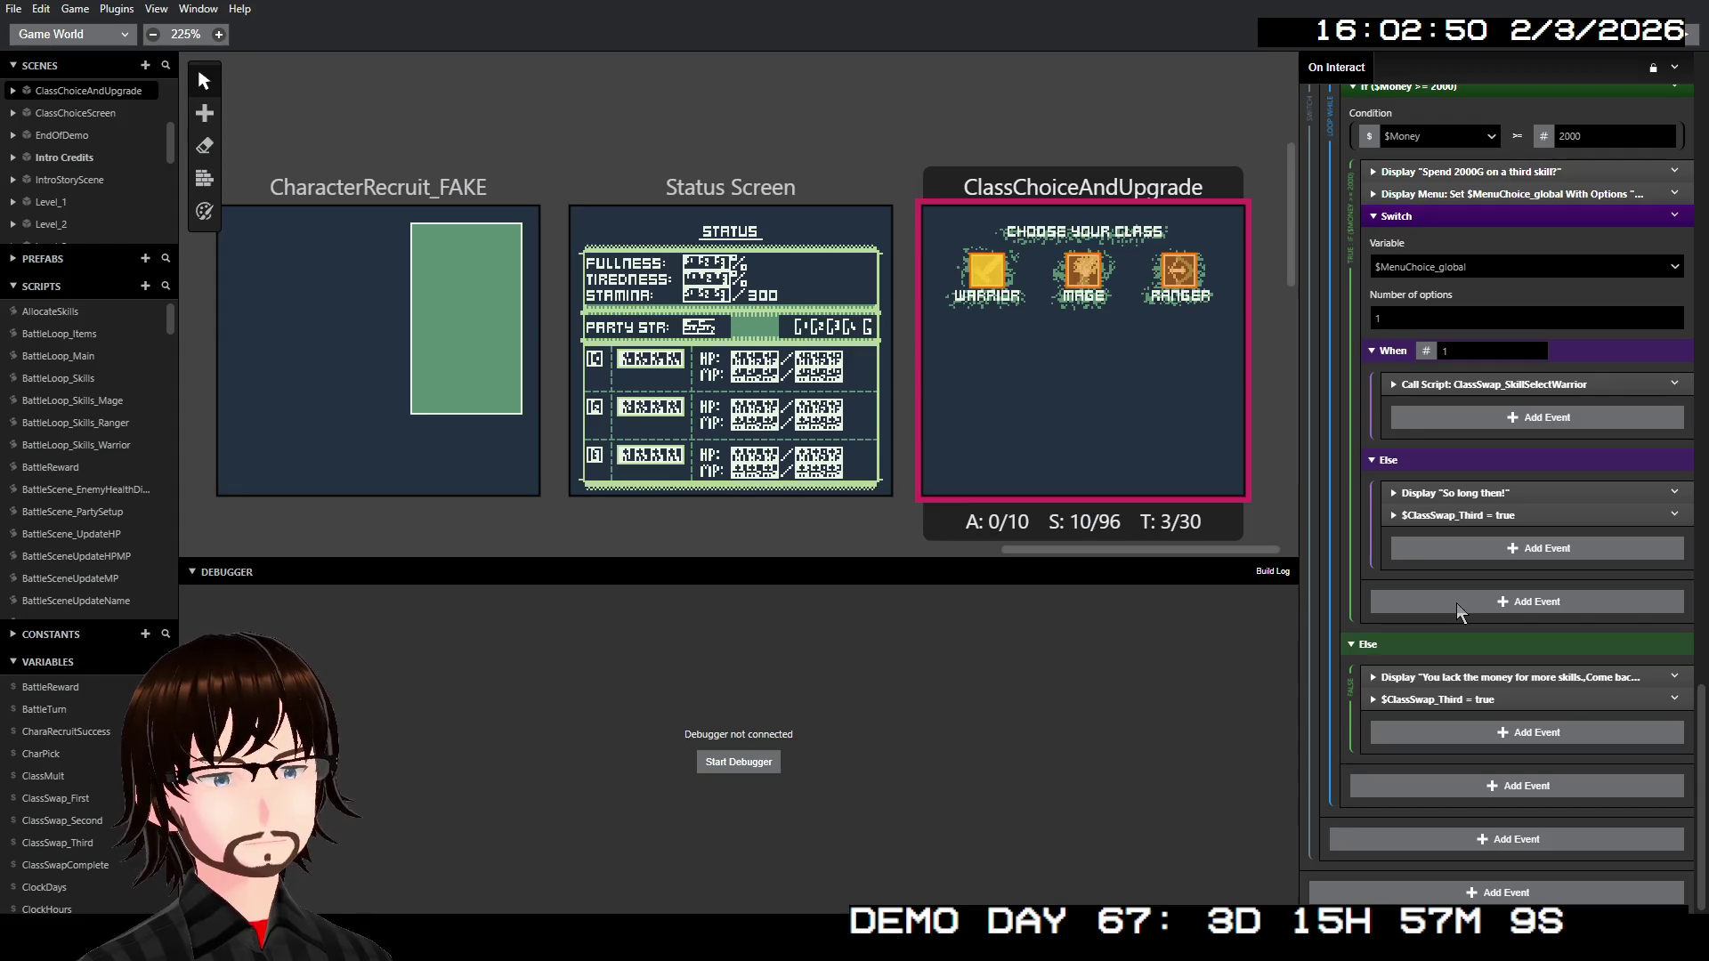
{"action": "scroll", "coordinate": [1460, 612], "scroll_direction": "up", "scroll_amount": 2}
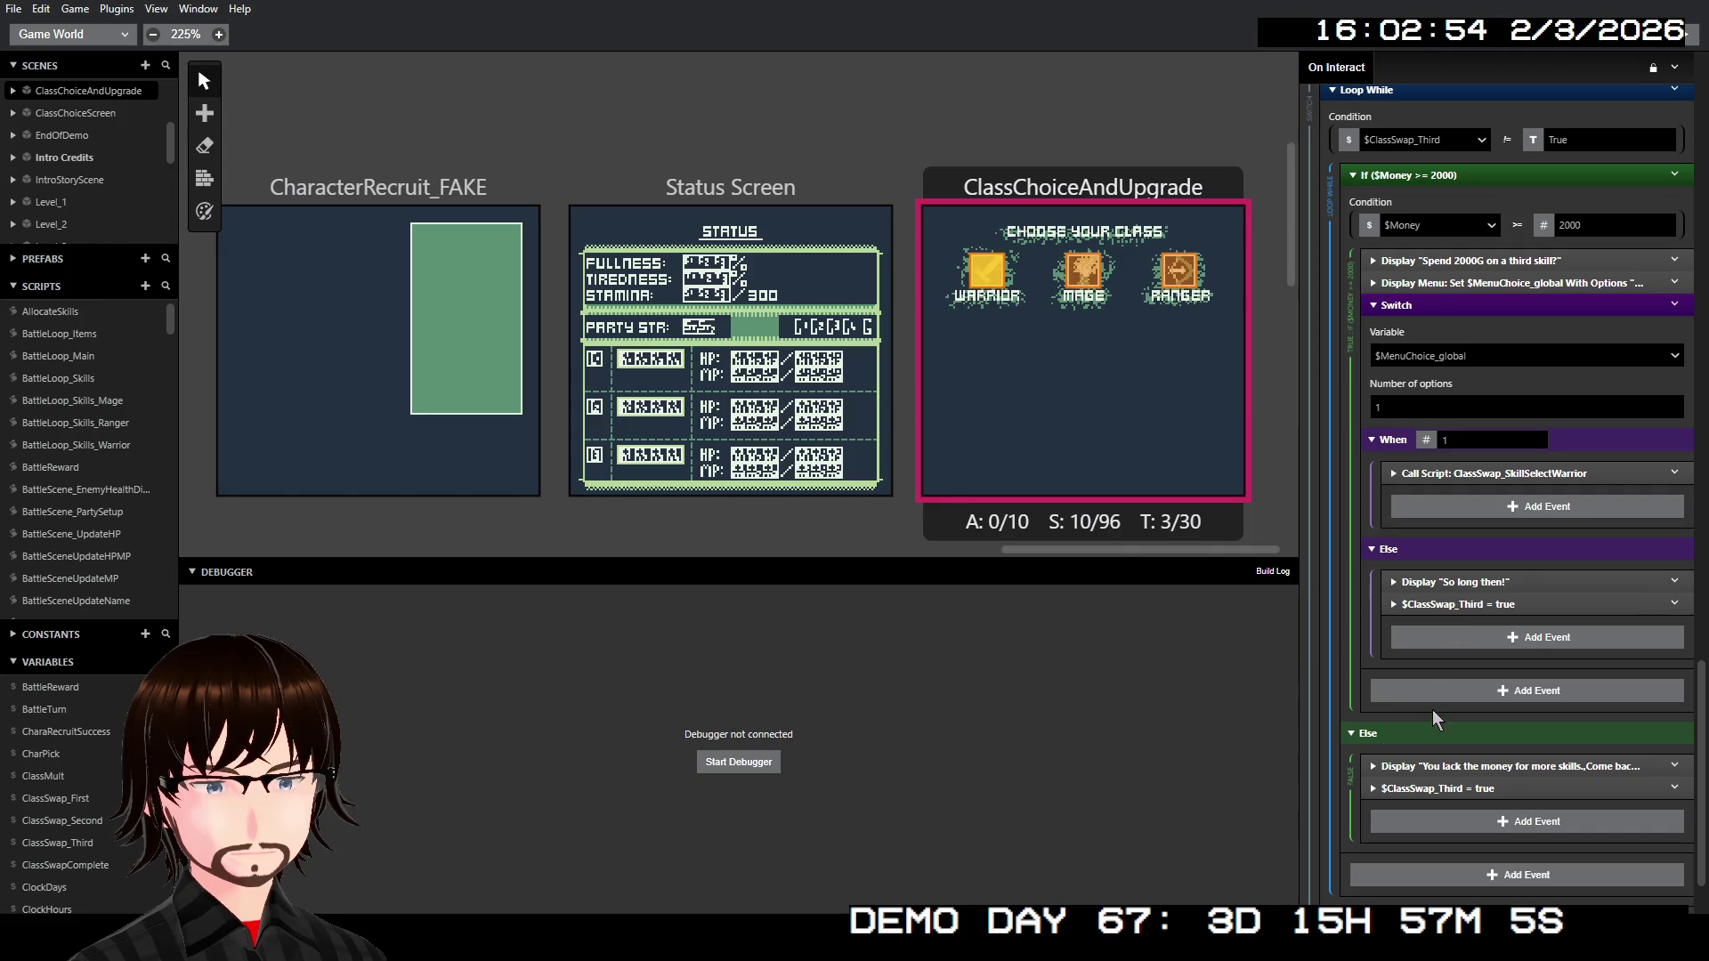
{"action": "scroll", "coordinate": [1440, 574], "scroll_direction": "up", "scroll_amount": 5}
{"action": "scroll", "coordinate": [1433, 581], "scroll_direction": "up", "scroll_amount": 1}
{"action": "scroll", "coordinate": [1442, 577], "scroll_direction": "up", "scroll_amount": 1}
{"action": "scroll", "coordinate": [1457, 575], "scroll_direction": "up", "scroll_amount": 2}
{"action": "scroll", "coordinate": [1464, 571], "scroll_direction": "down", "scroll_amount": 1}
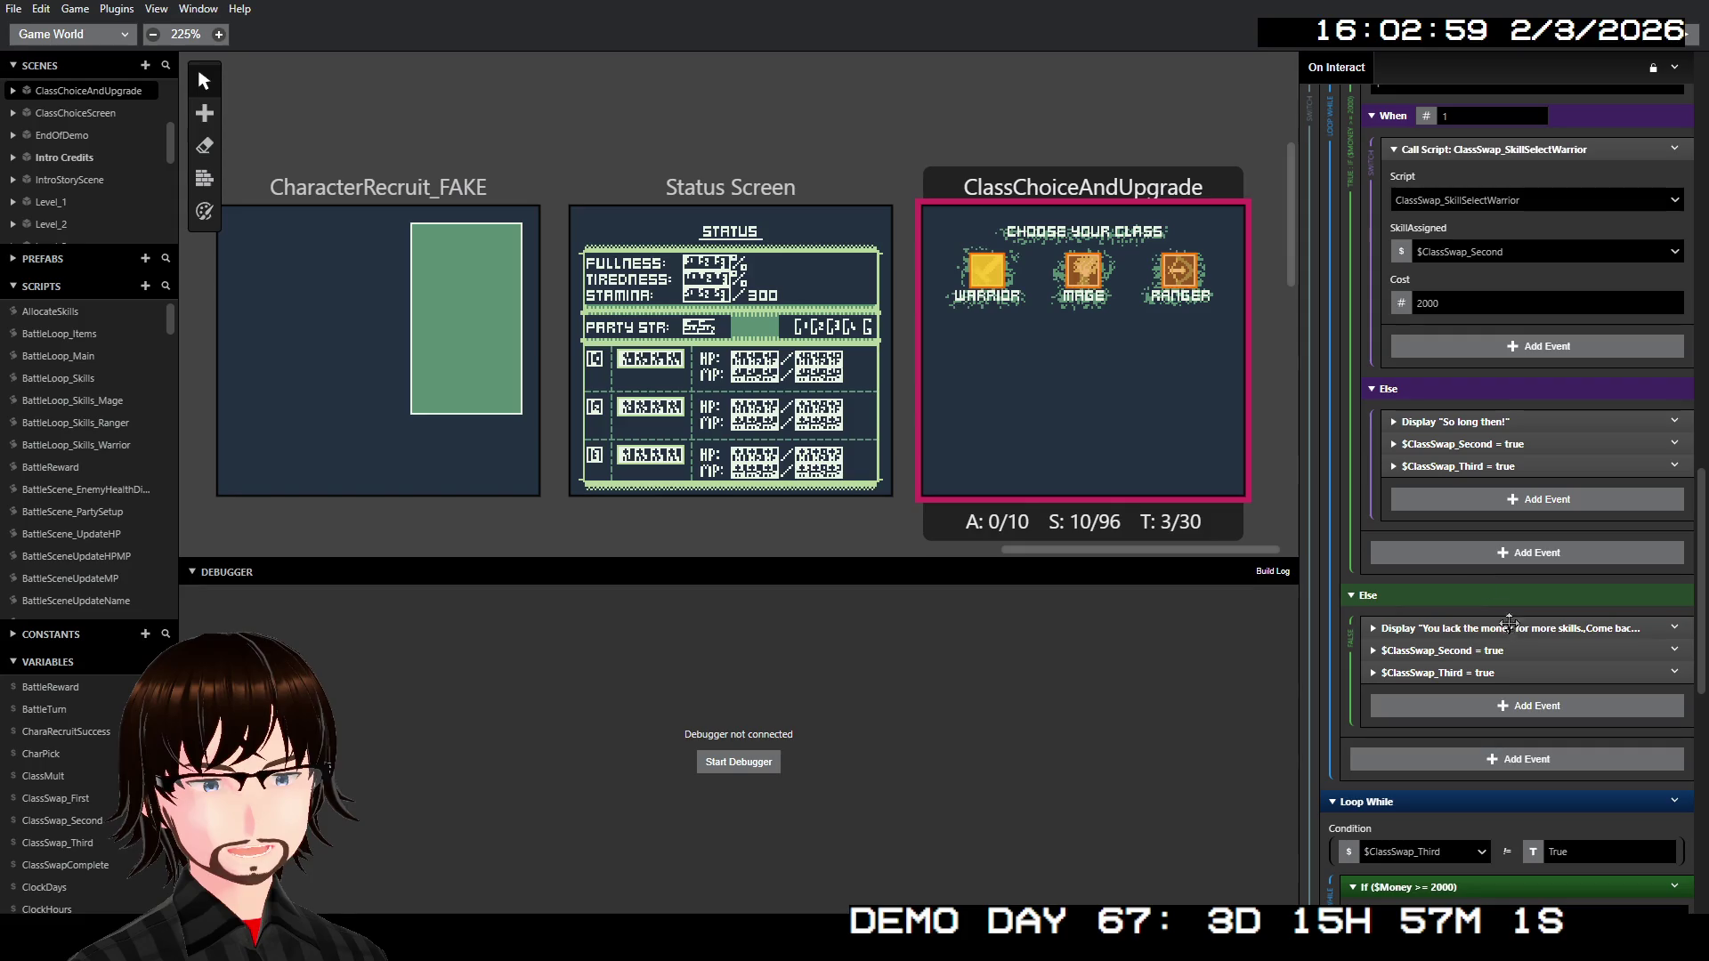
{"action": "left_click", "coordinate": [1491, 676]}
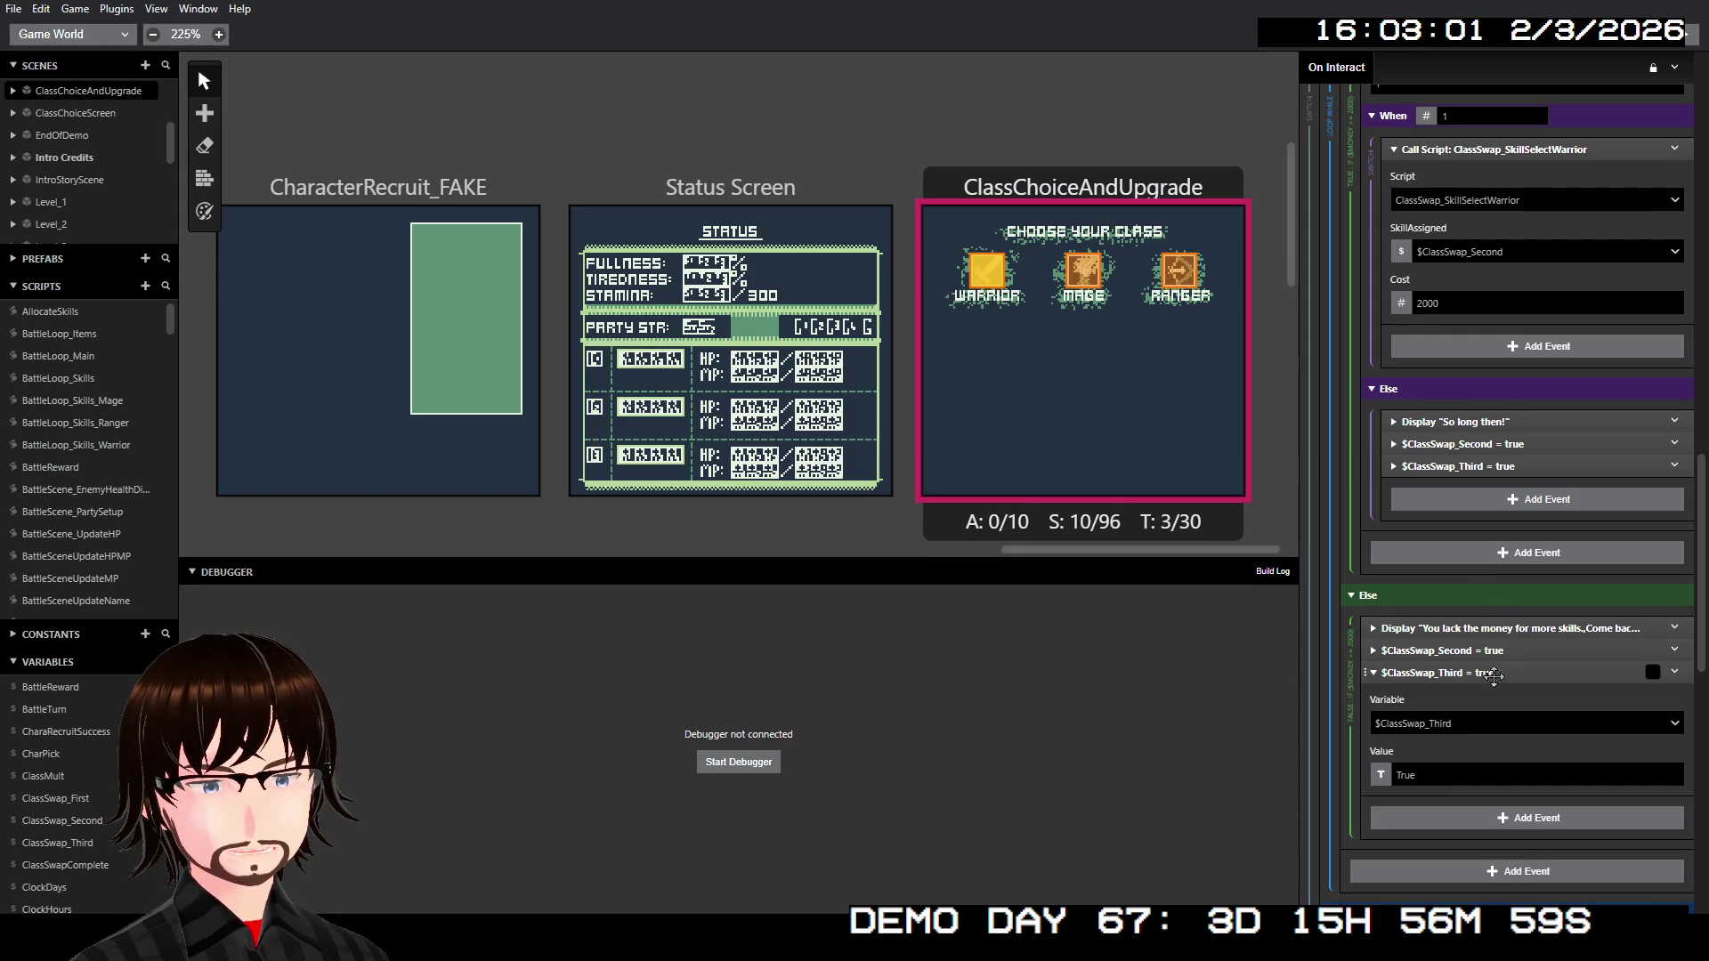
{"action": "left_click", "coordinate": [1491, 675]}
{"action": "left_click", "coordinate": [1486, 649]}
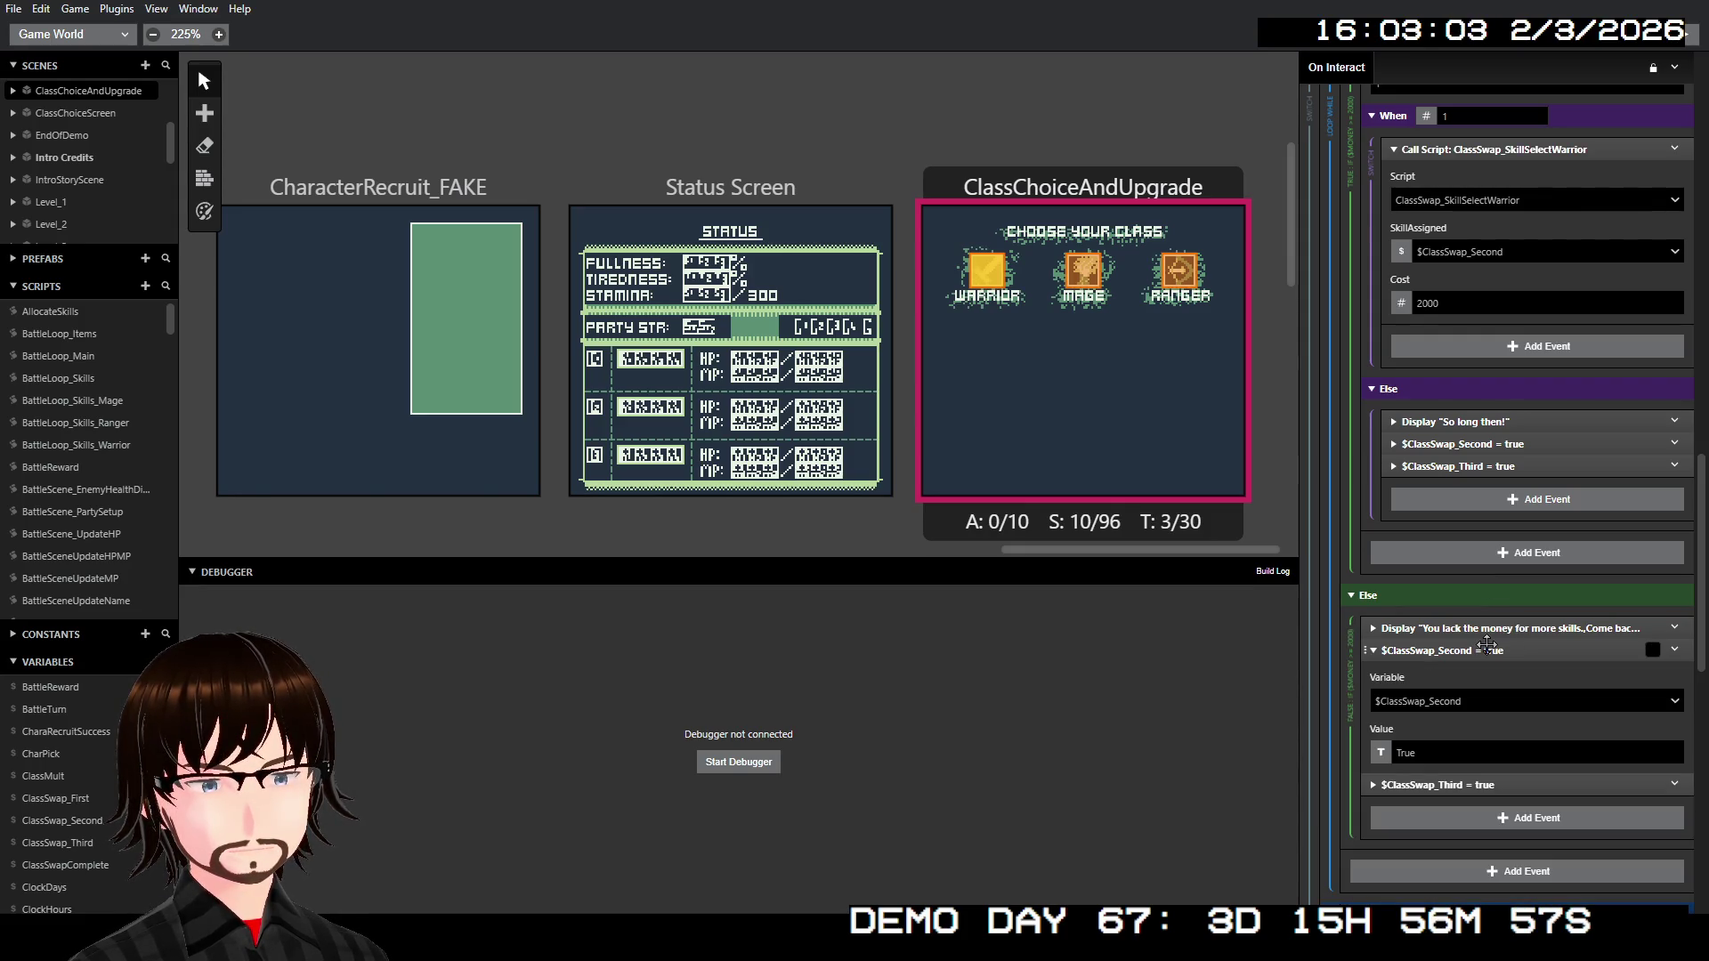
{"action": "left_click", "coordinate": [1487, 649]}
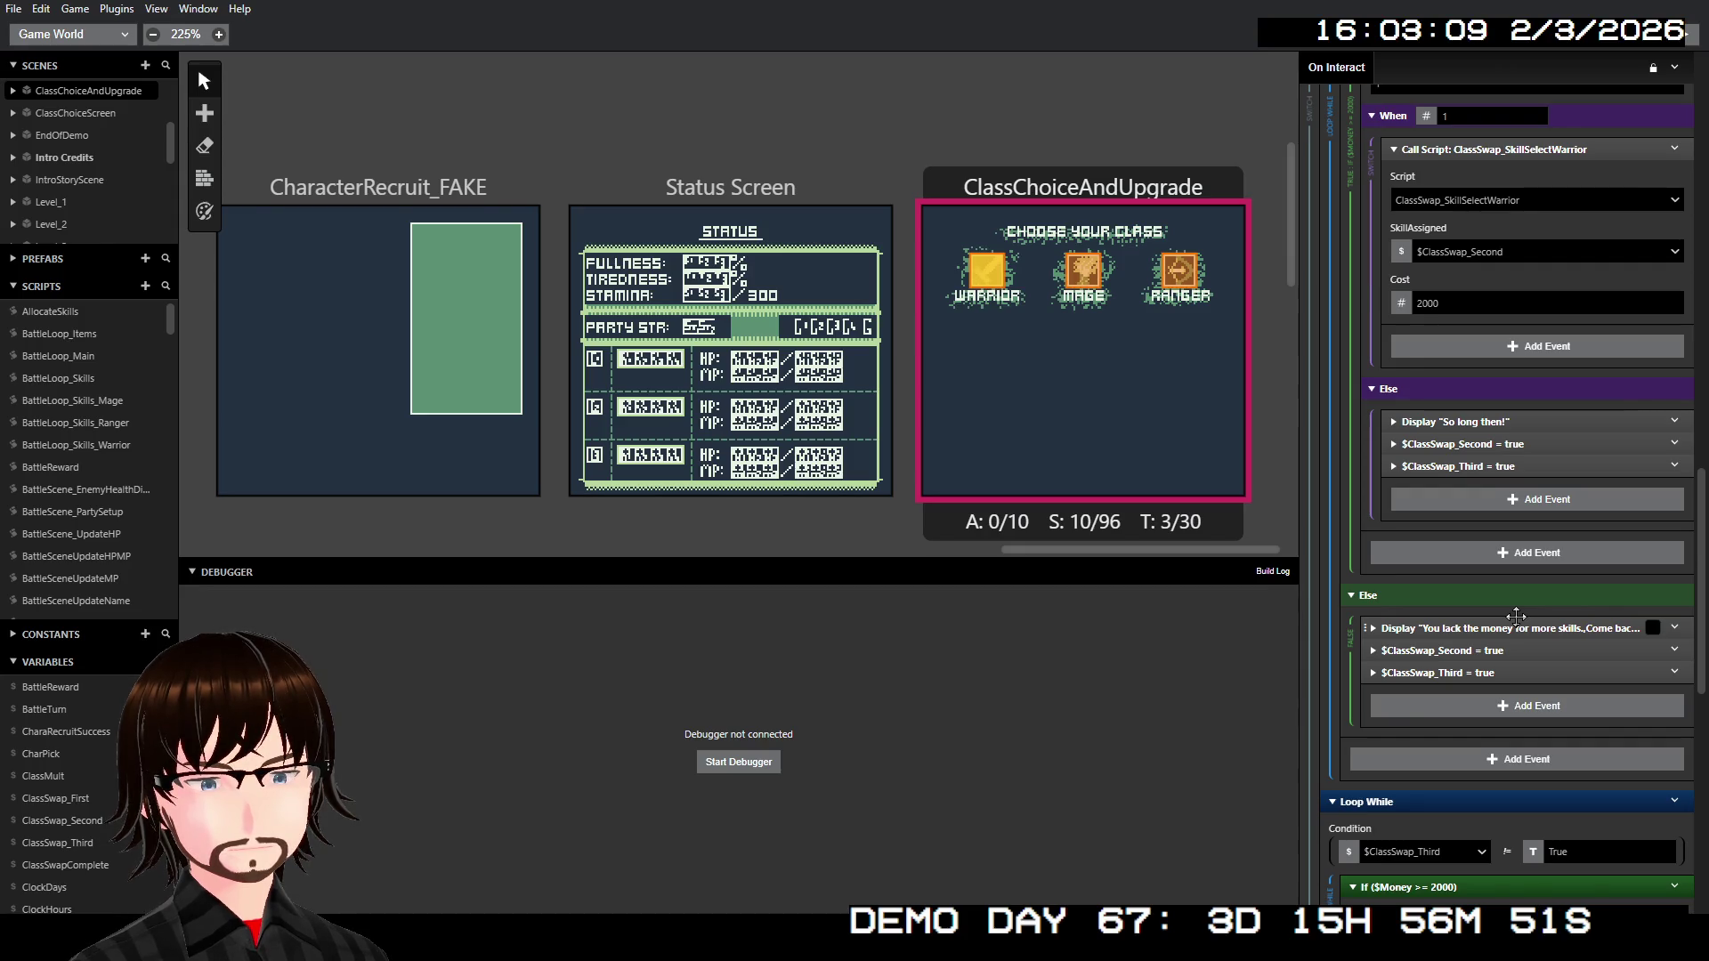
{"action": "right_click", "coordinate": [1092, 402]}
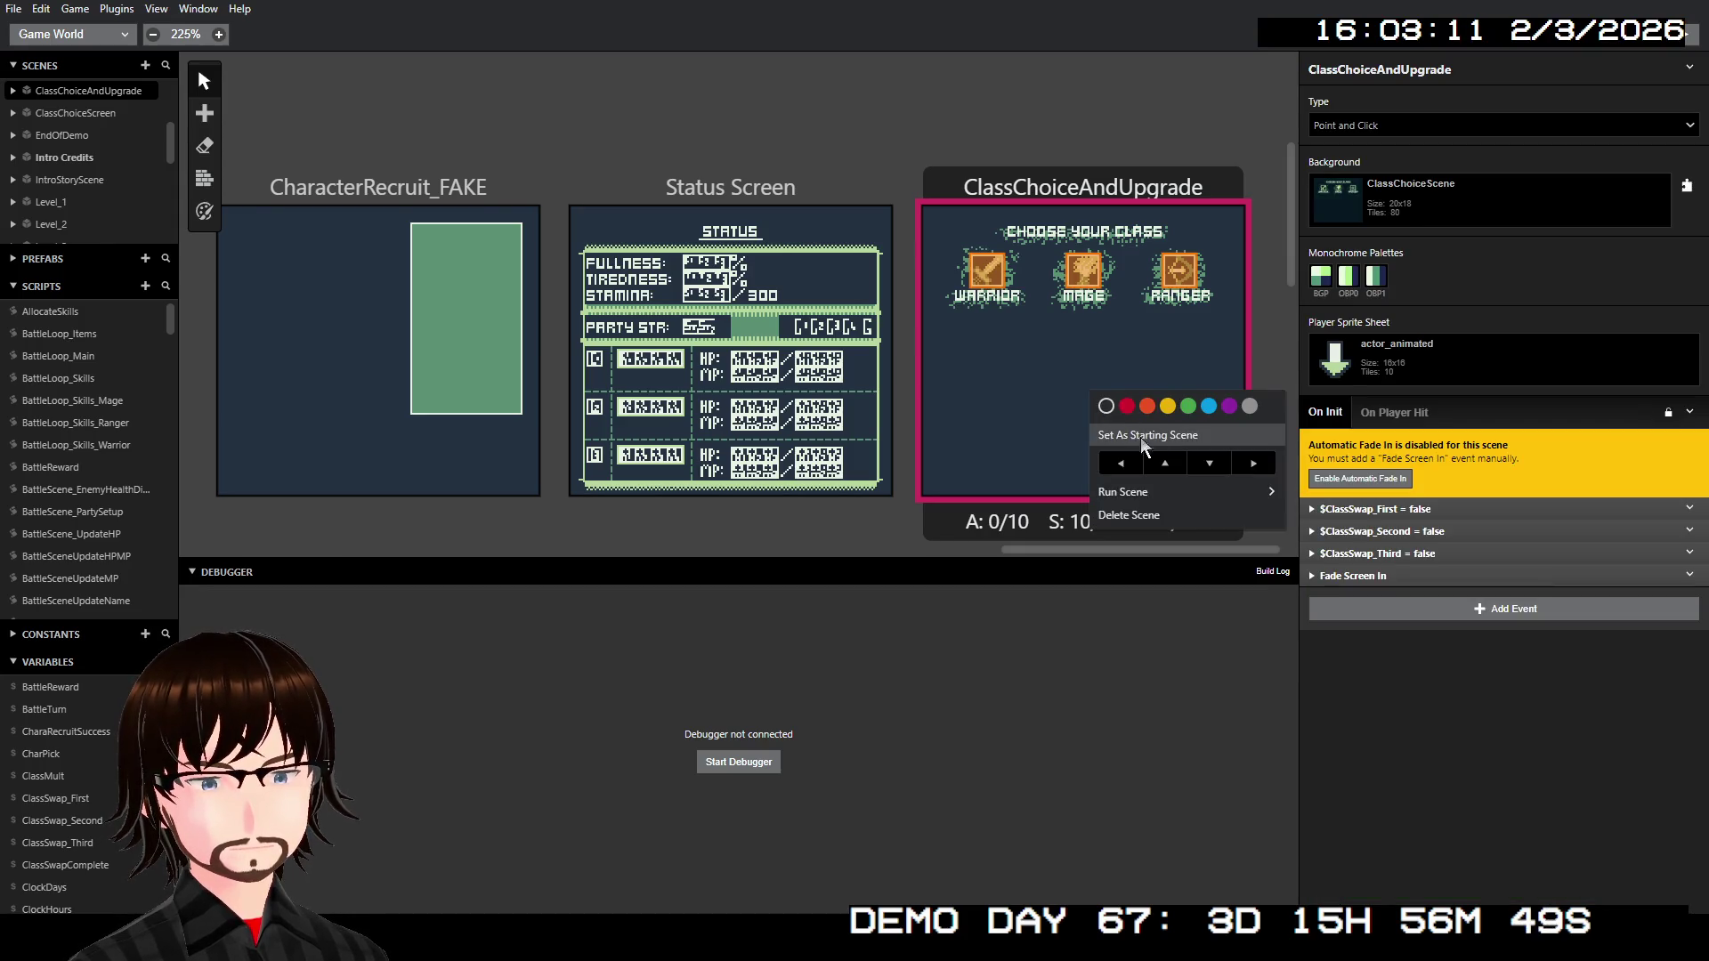
- Run the scene, walk onto the Warrior icon and answer Yes to switching class
{"action": "mouse_move", "coordinate": [1124, 491]}
{"action": "left_click", "coordinate": [1323, 491]}
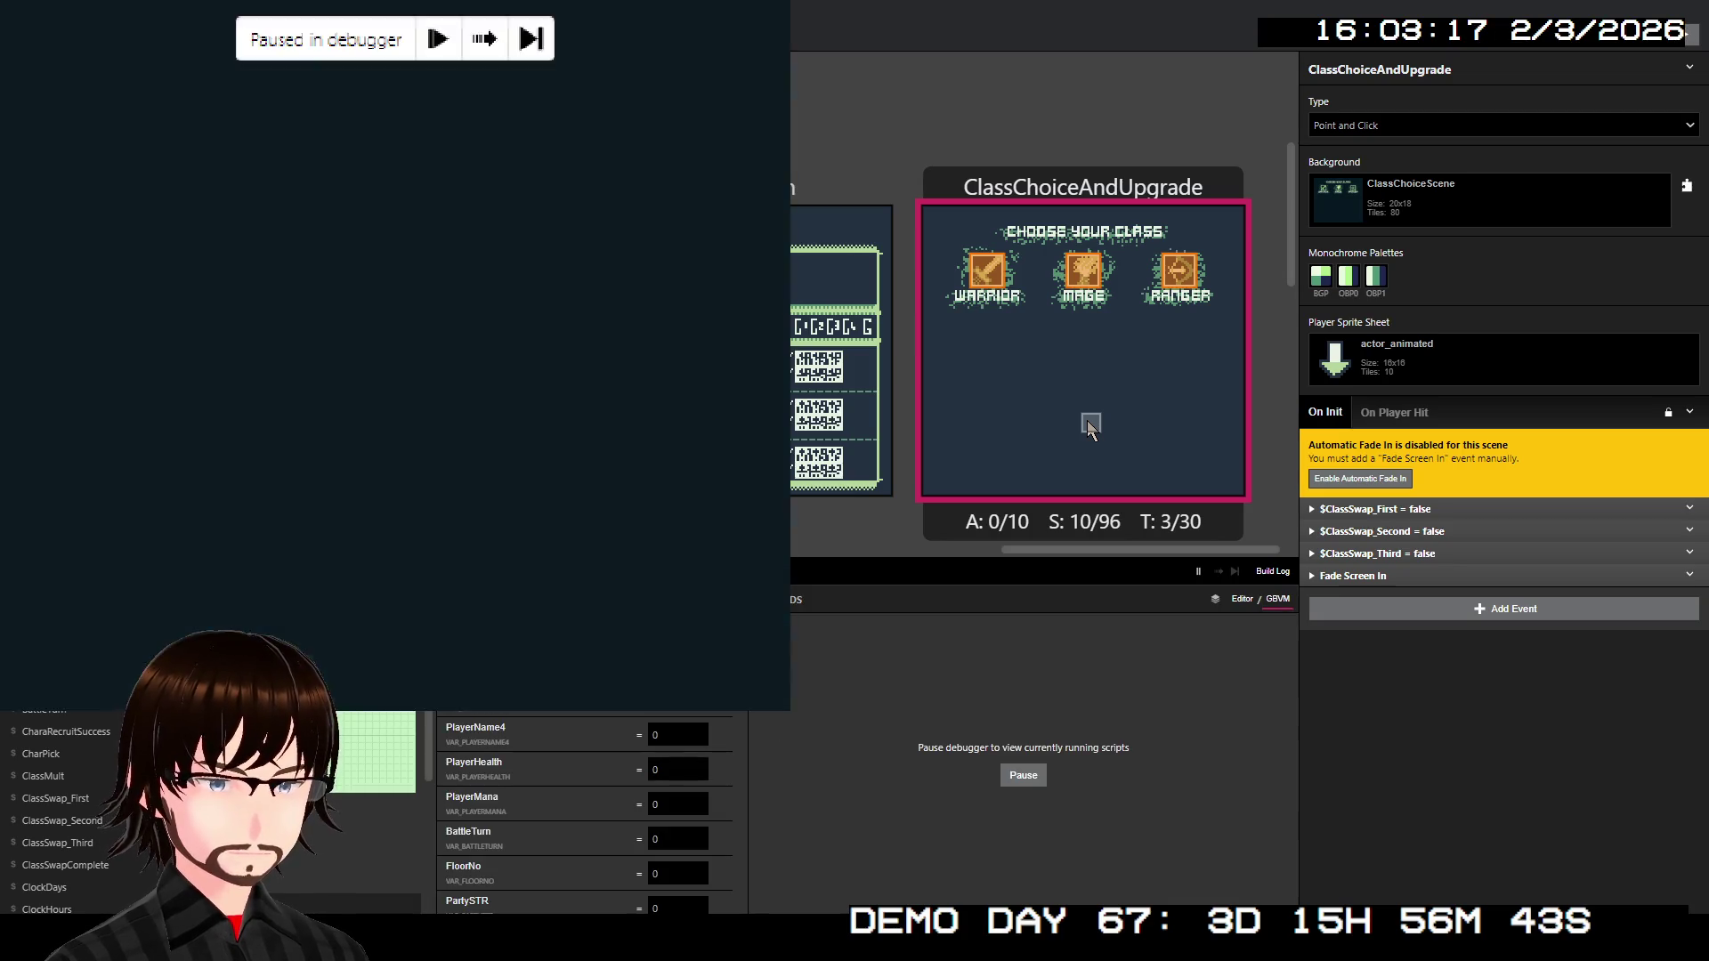
{"action": "key", "text": "Up"}
{"action": "key", "text": "Left"}
{"action": "key", "text": "Up"}
{"action": "key", "text": "Up"}
{"action": "key", "text": "z"}
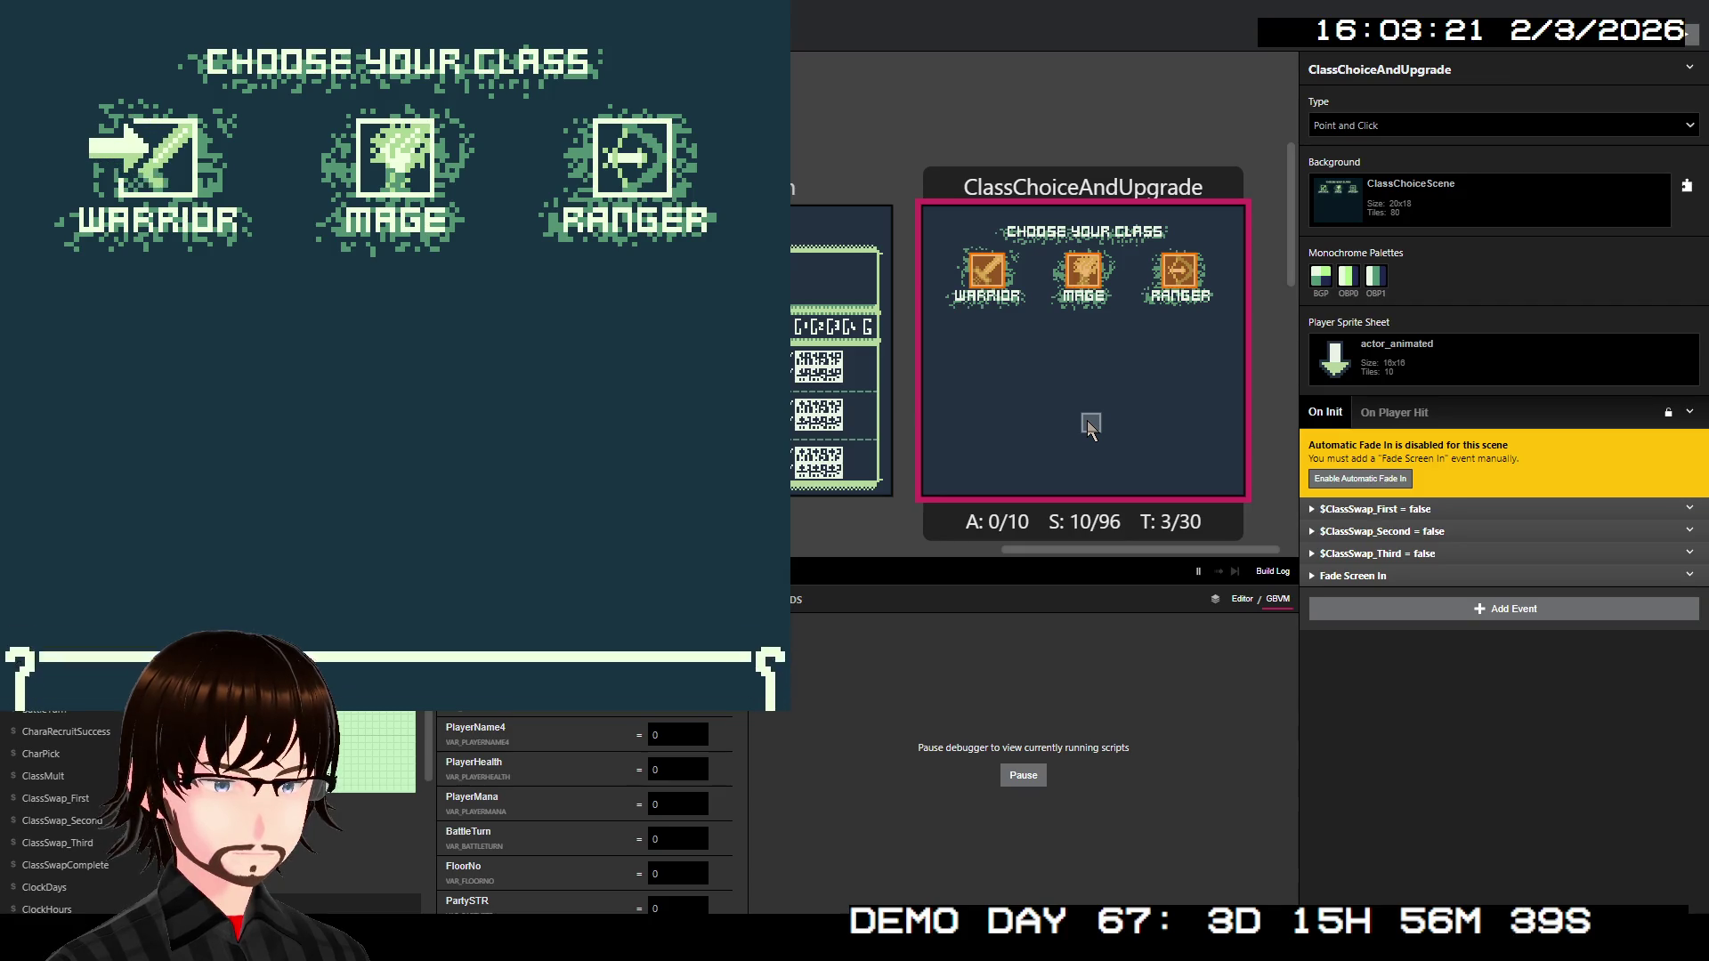
{"action": "key", "text": "z"}
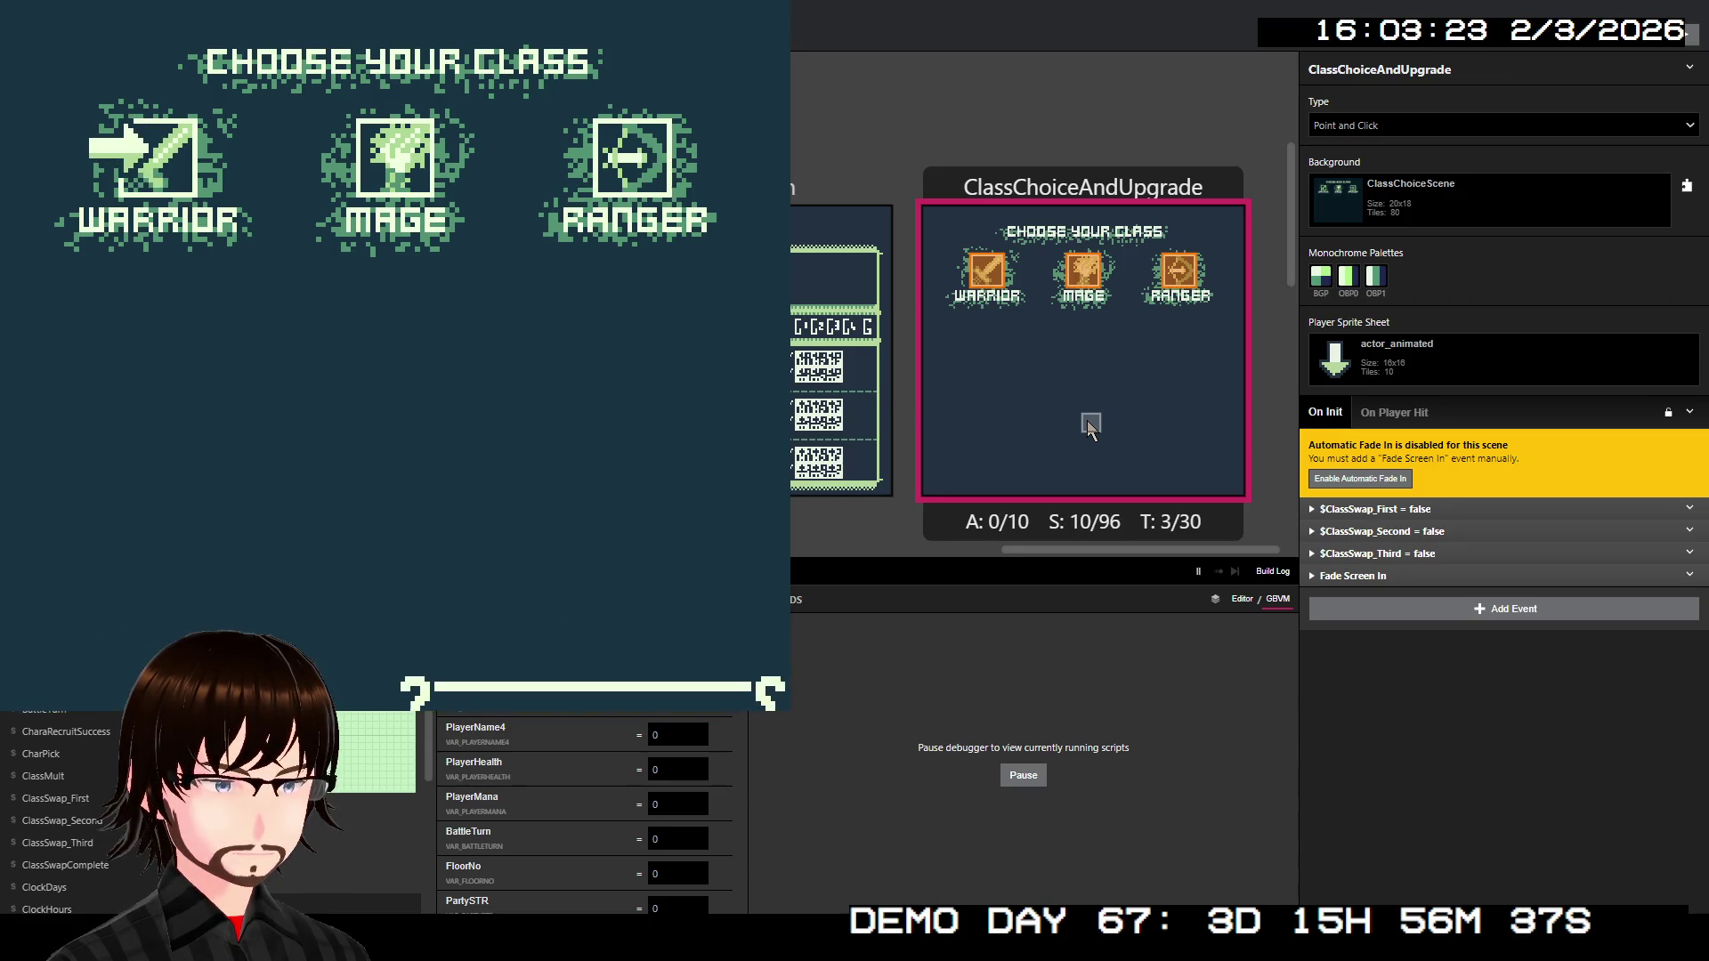
{"action": "key", "text": "z"}
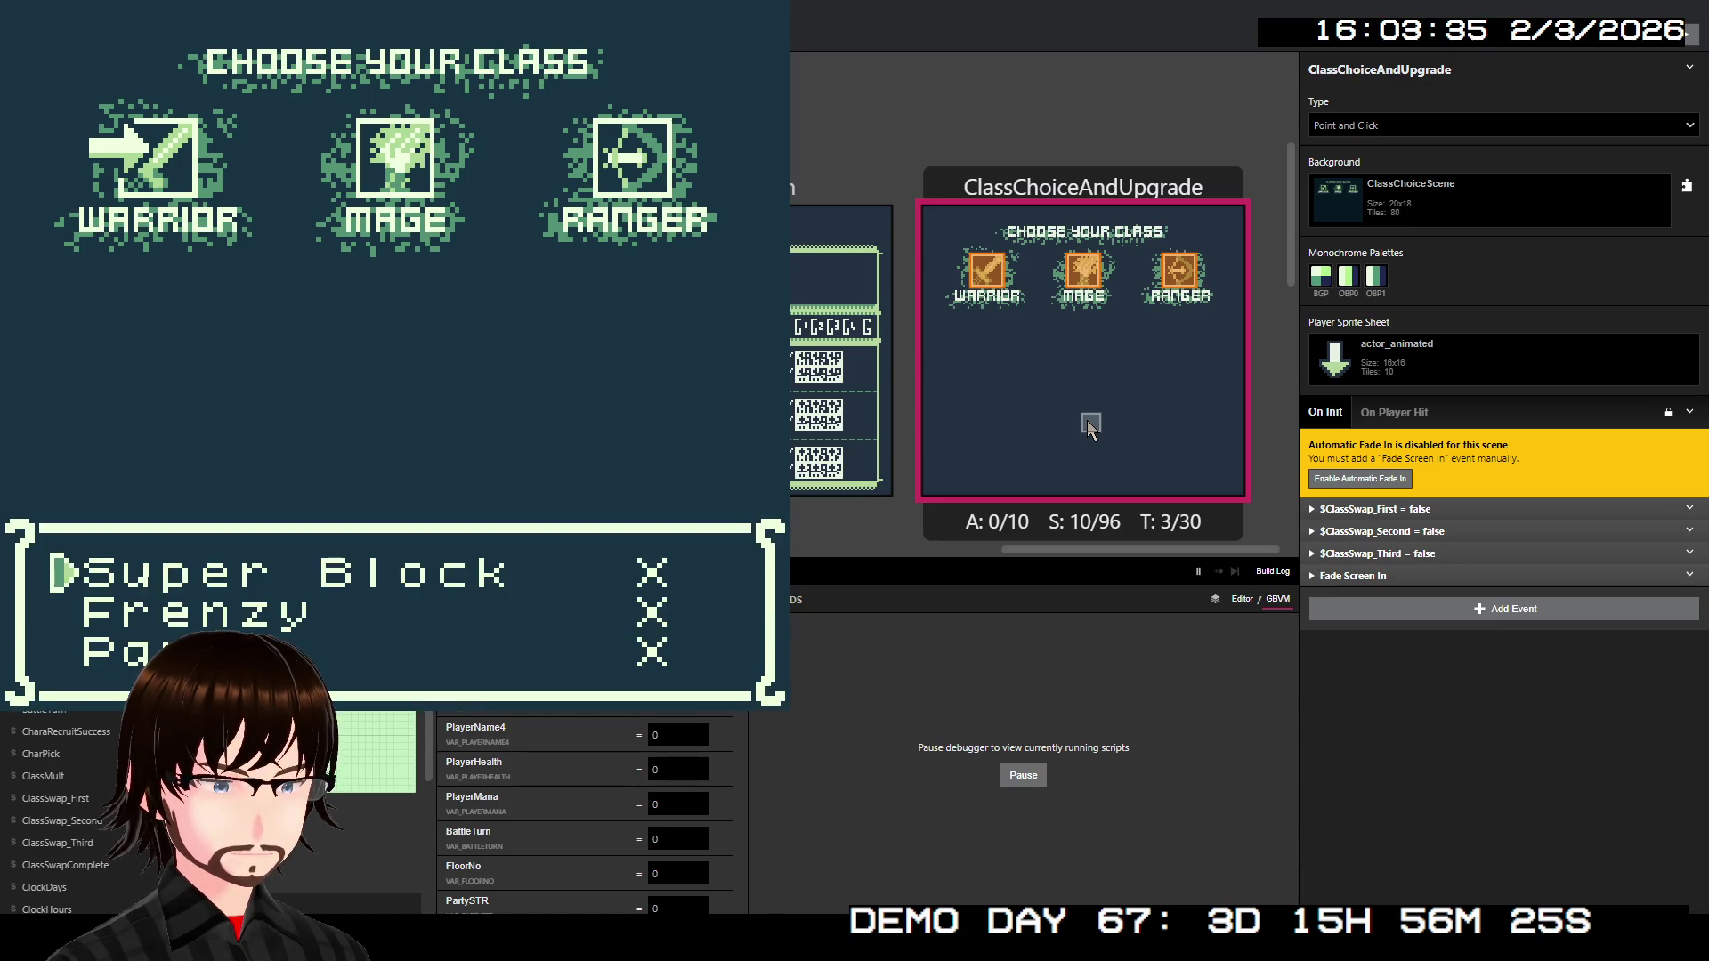
- Pick the Frenzy skill, read the not-enough-money messages and stop the test game
{"action": "key", "text": "Down"}
{"action": "key", "text": "Down"}
{"action": "key", "text": "Up"}
{"action": "key", "text": "z"}
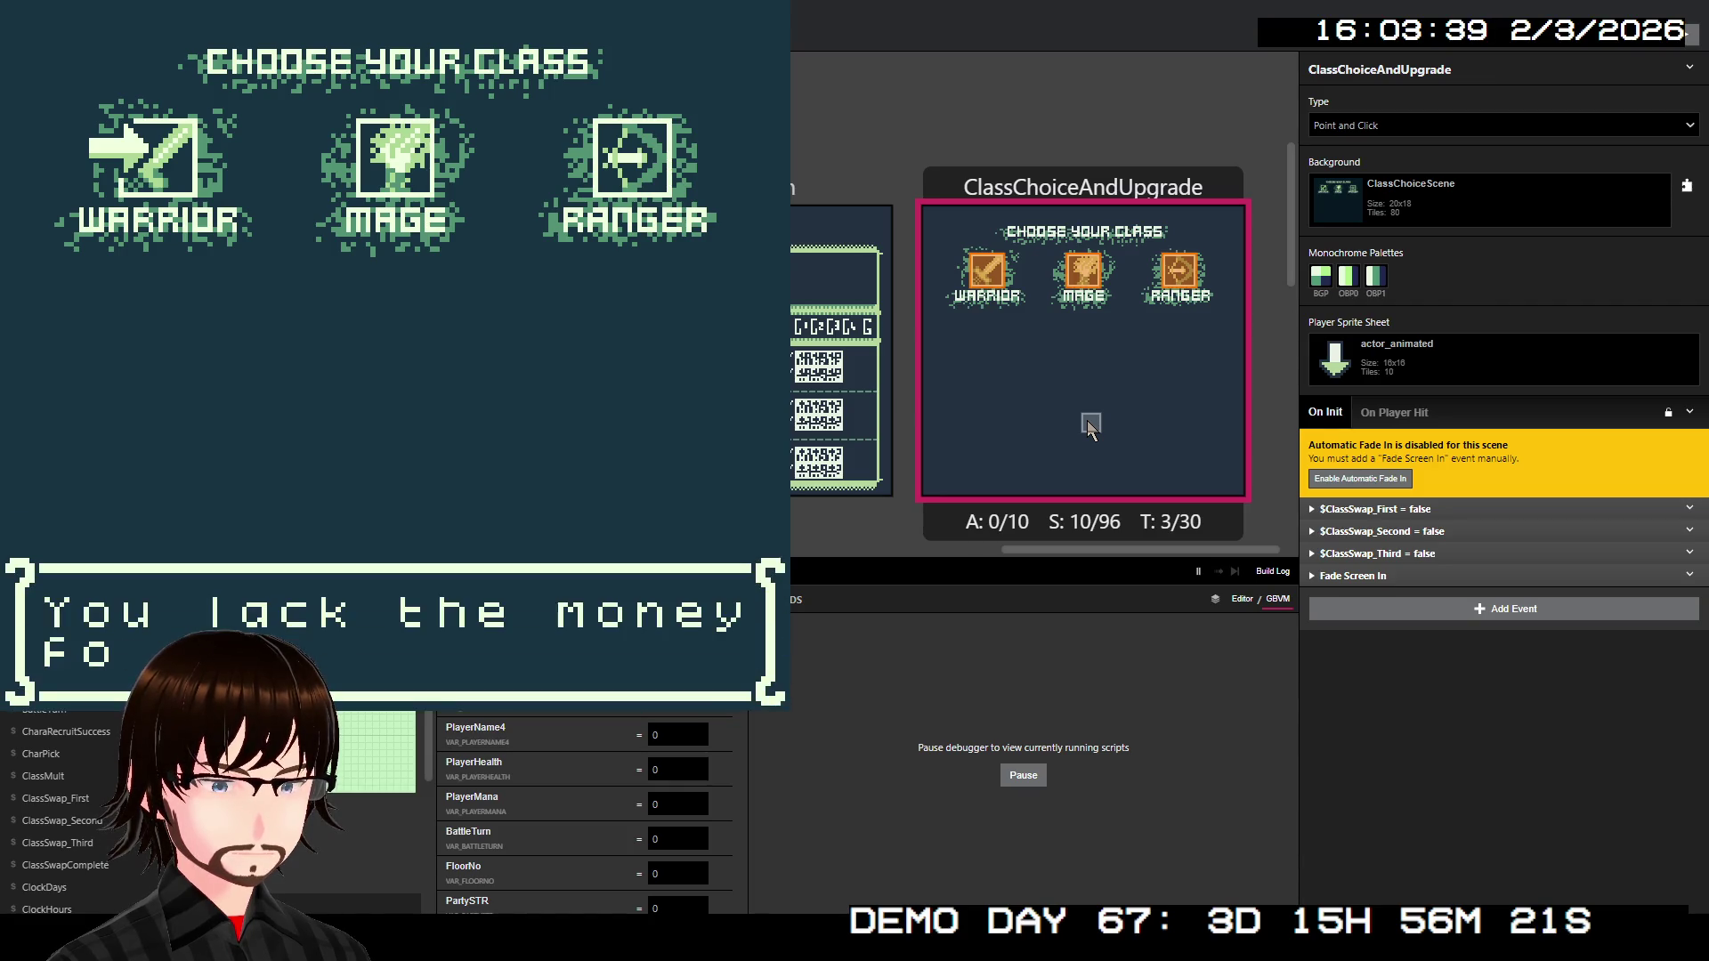
{"action": "key", "text": "z"}
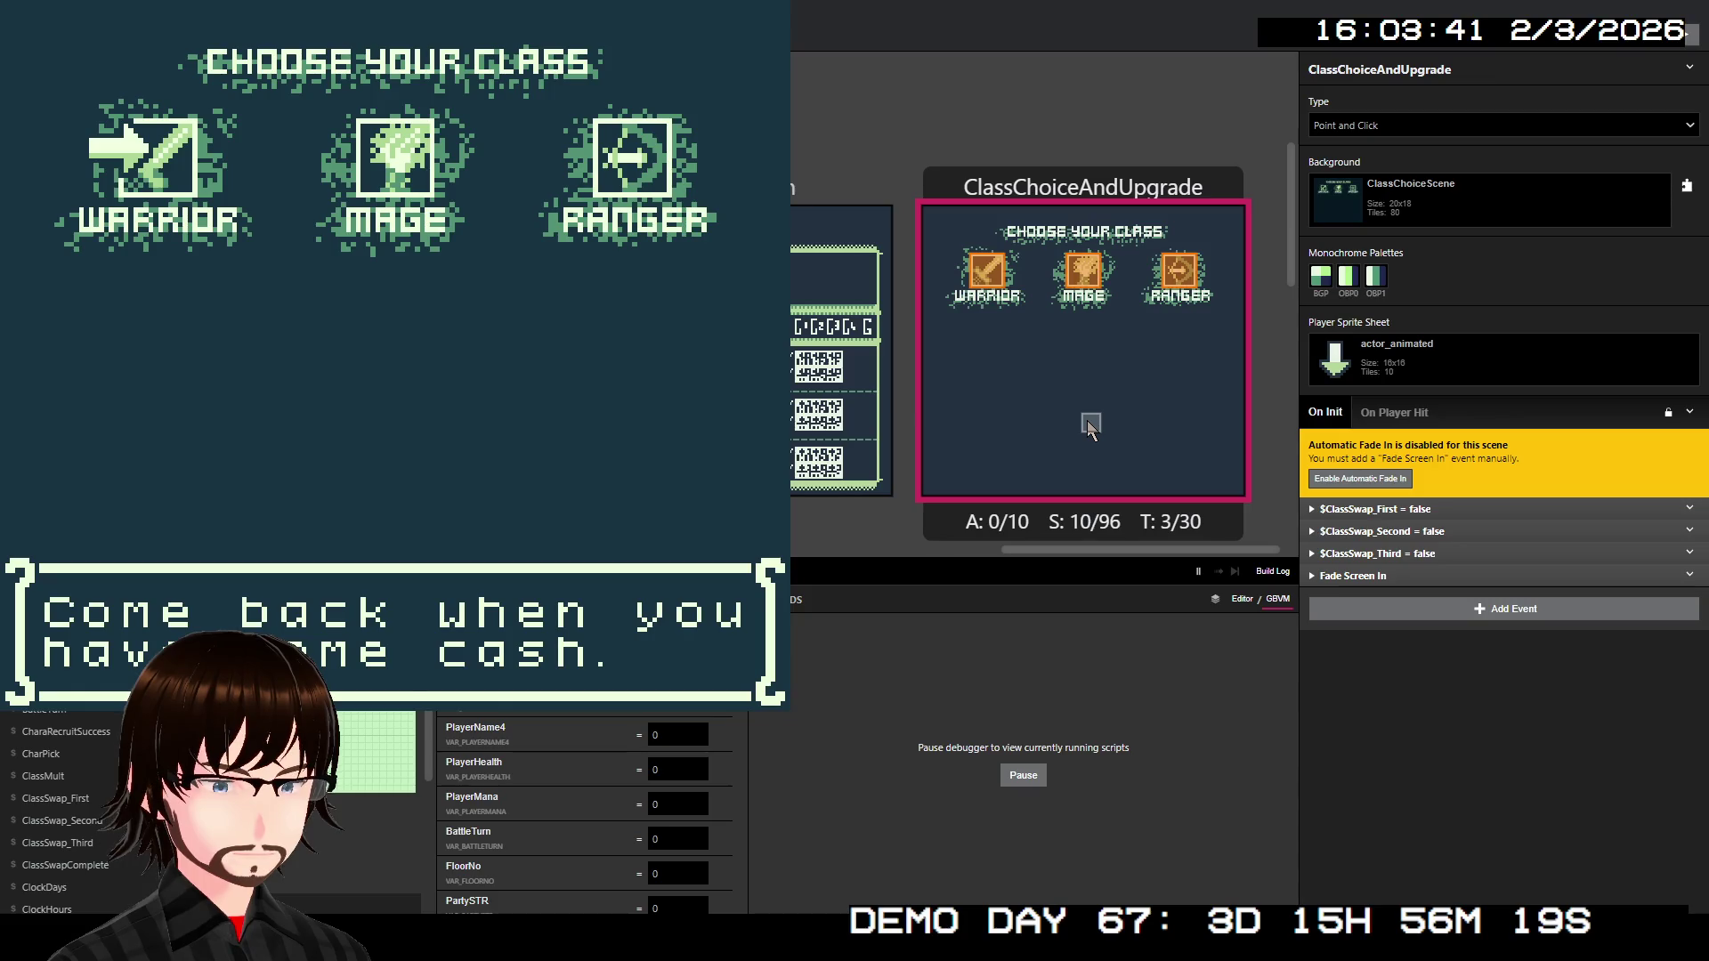
{"action": "key", "text": "z"}
{"action": "key", "text": "Right"}
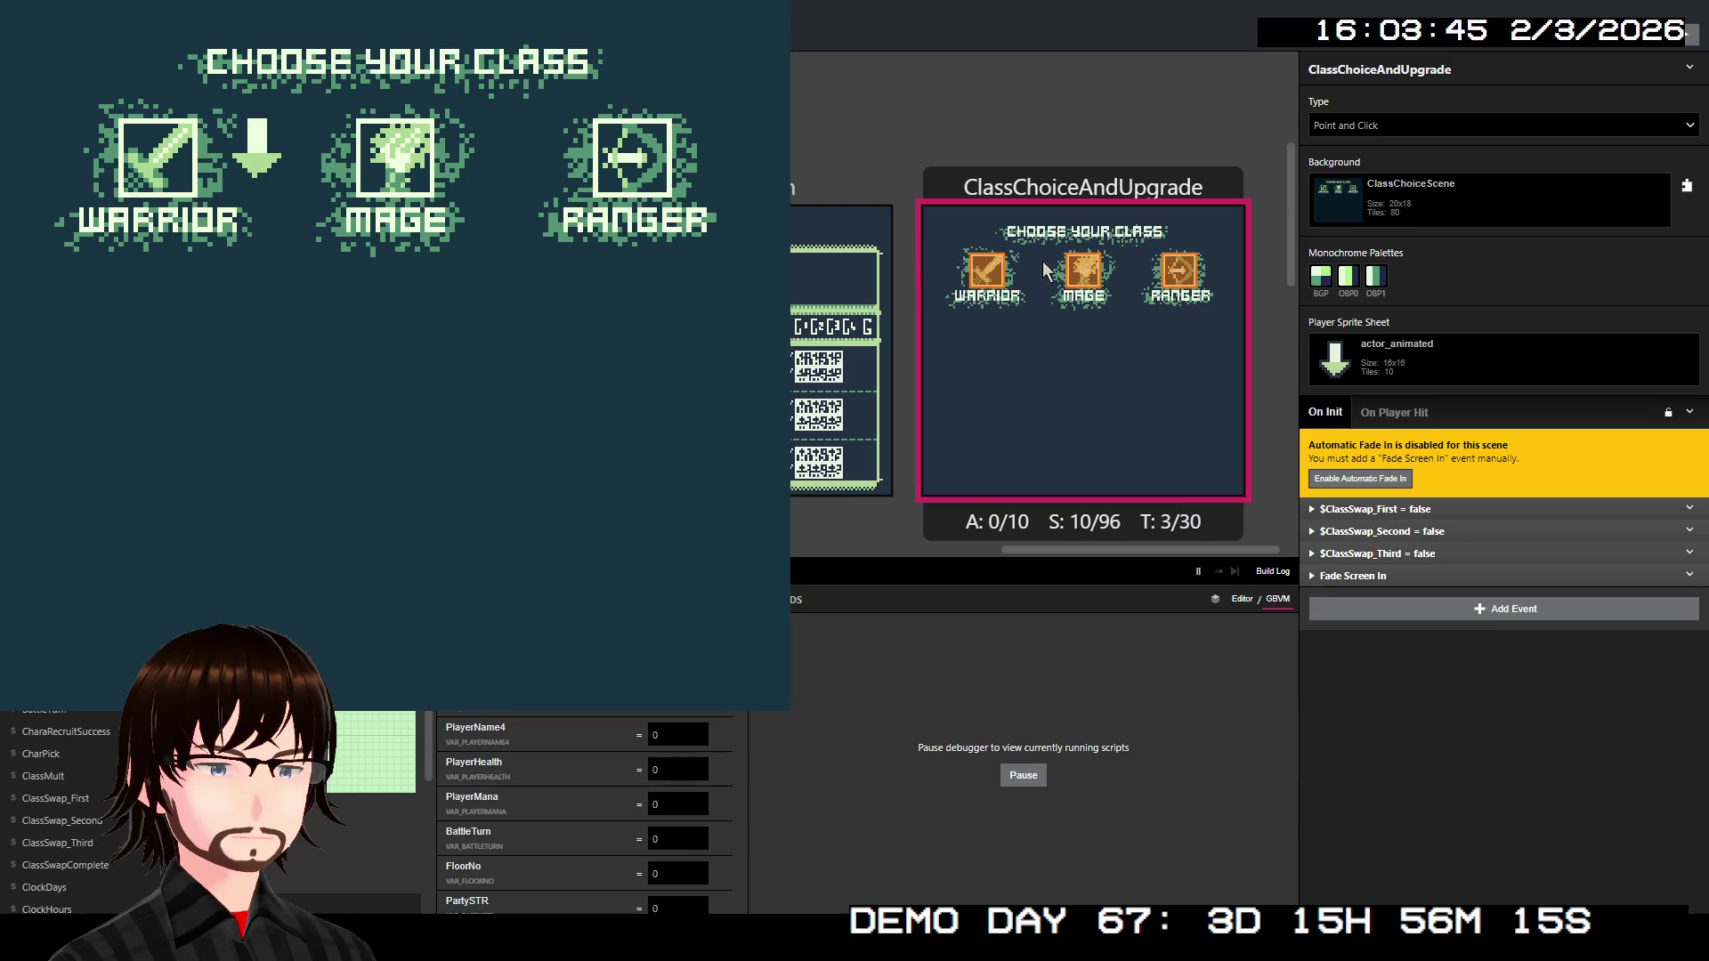
{"action": "key", "text": "alt+F4"}
{"action": "left_click", "coordinate": [1395, 355]}
{"action": "scroll", "coordinate": [1438, 551], "scroll_direction": "down", "scroll_amount": 1}
{"action": "scroll", "coordinate": [1437, 551], "scroll_direction": "down", "scroll_amount": 1}
{"action": "scroll", "coordinate": [1437, 555], "scroll_direction": "up", "scroll_amount": 2}
{"action": "scroll", "coordinate": [1439, 562], "scroll_direction": "up", "scroll_amount": 3}
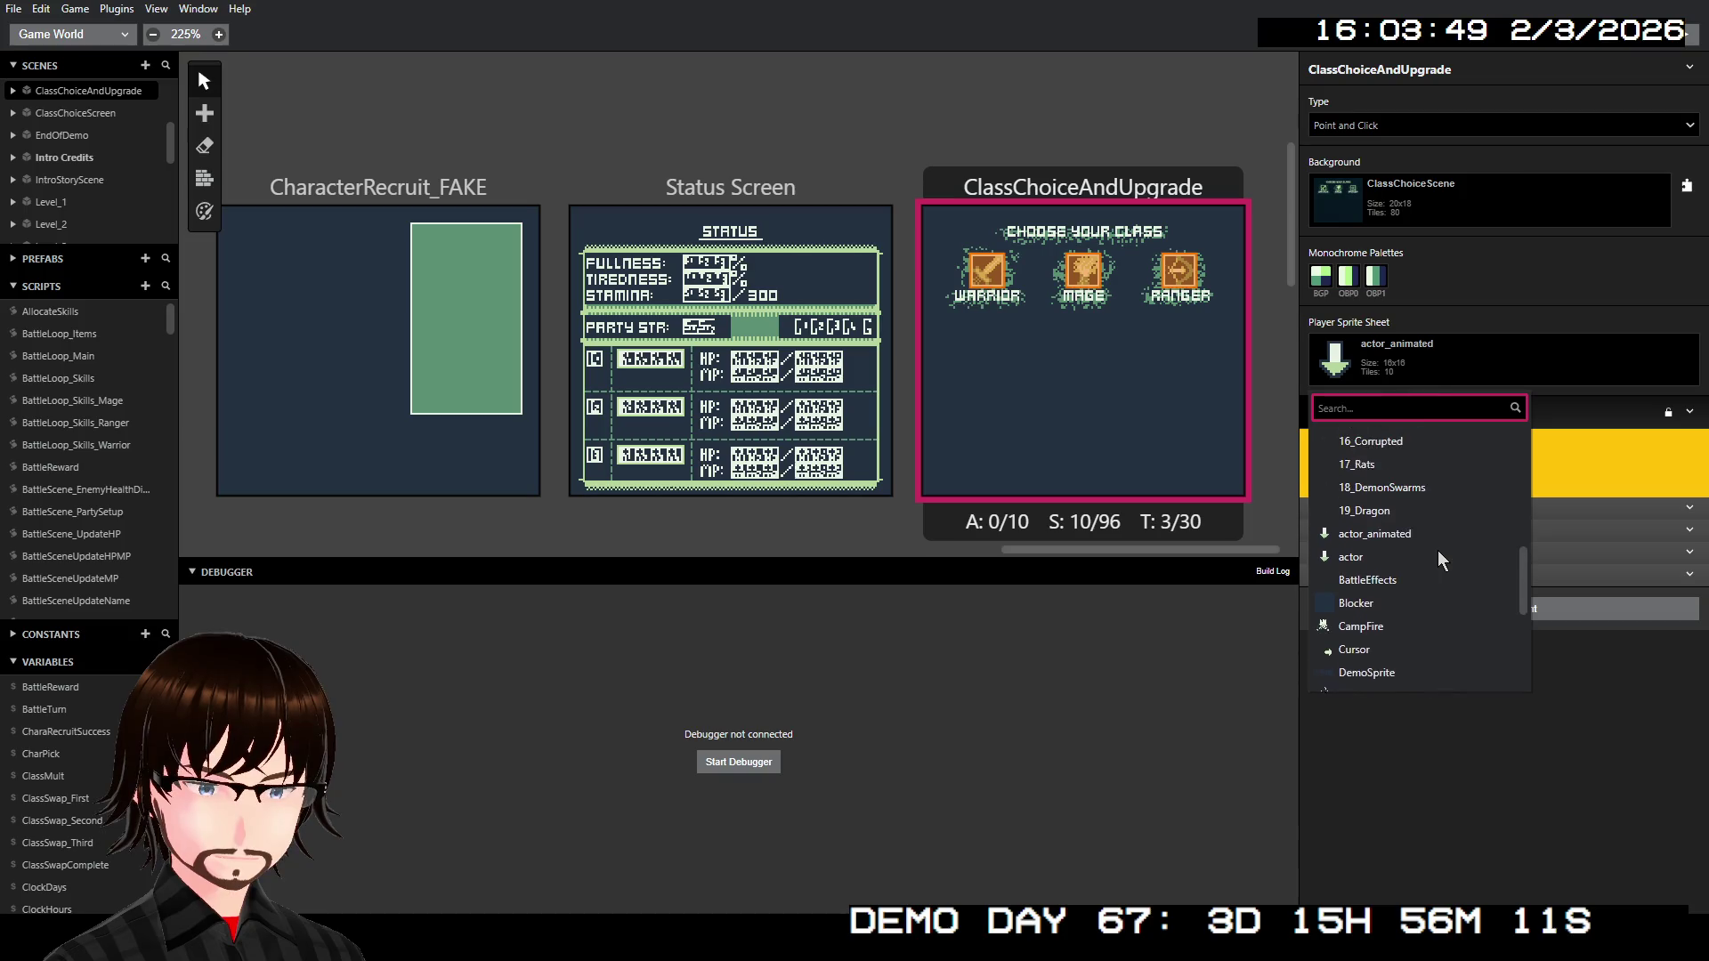
{"action": "scroll", "coordinate": [1436, 572], "scroll_direction": "down", "scroll_amount": 1}
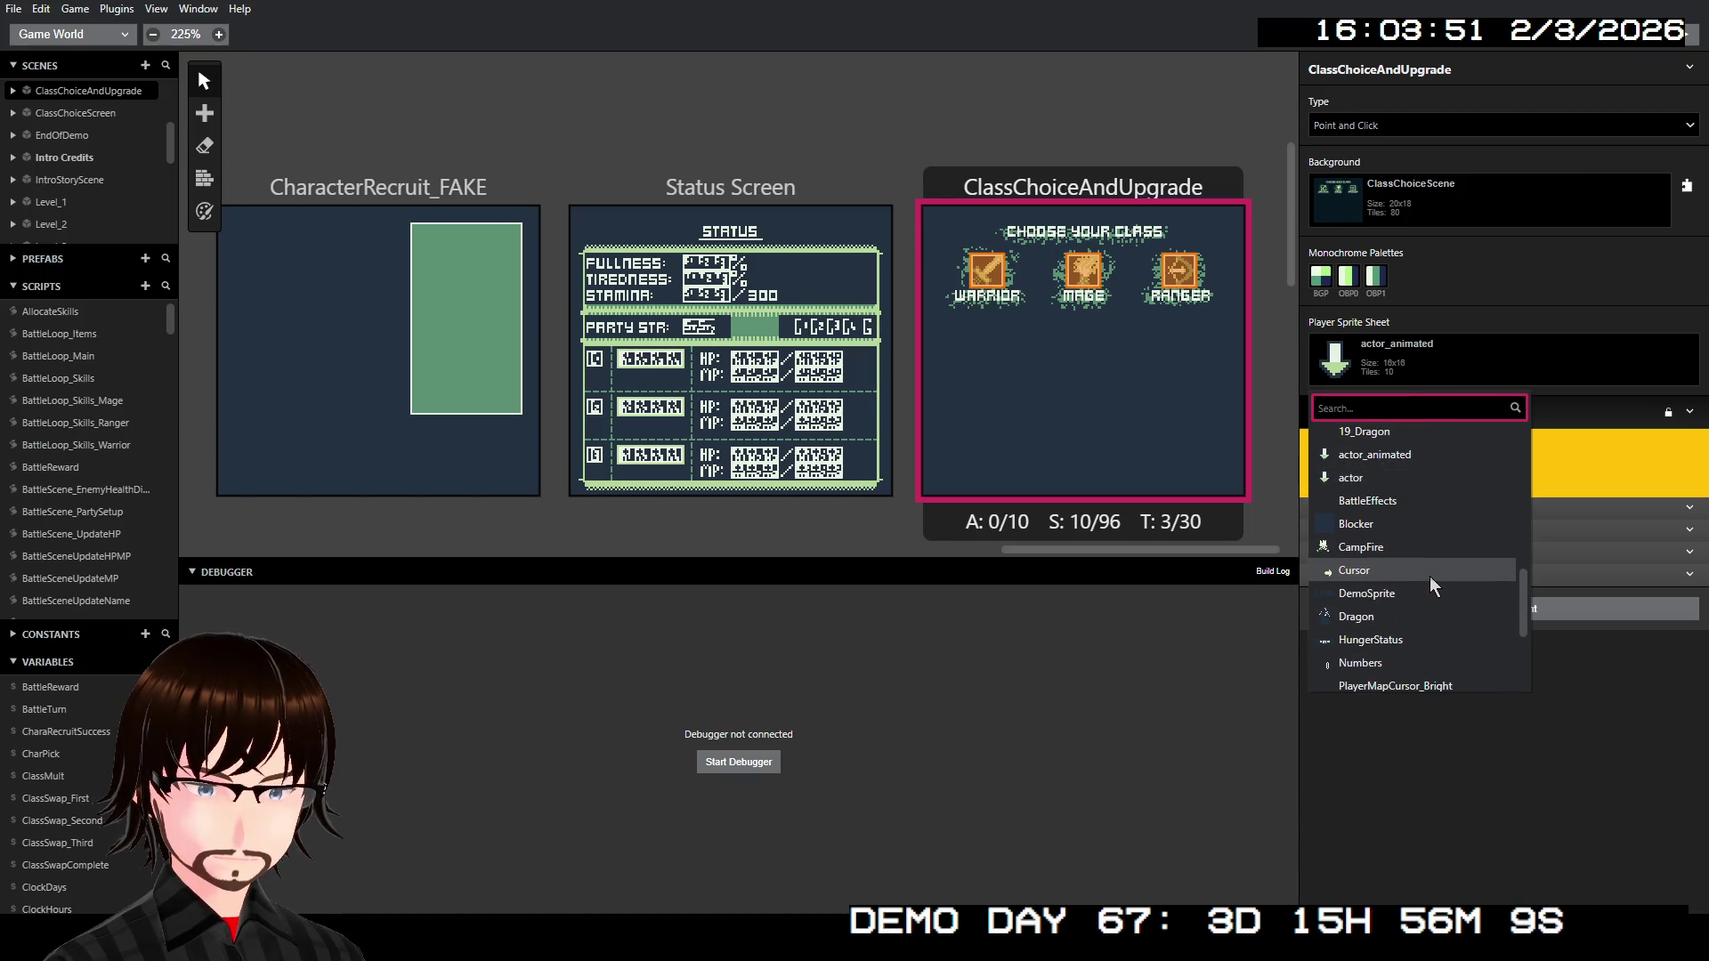
{"action": "scroll", "coordinate": [1430, 585], "scroll_direction": "up", "scroll_amount": 1}
{"action": "scroll", "coordinate": [1431, 585], "scroll_direction": "up", "scroll_amount": 1}
{"action": "scroll", "coordinate": [1430, 586], "scroll_direction": "down", "scroll_amount": 2}
{"action": "scroll", "coordinate": [1431, 585], "scroll_direction": "down", "scroll_amount": 1}
{"action": "scroll", "coordinate": [1432, 588], "scroll_direction": "down", "scroll_amount": 1}
{"action": "scroll", "coordinate": [1436, 592], "scroll_direction": "up", "scroll_amount": 1}
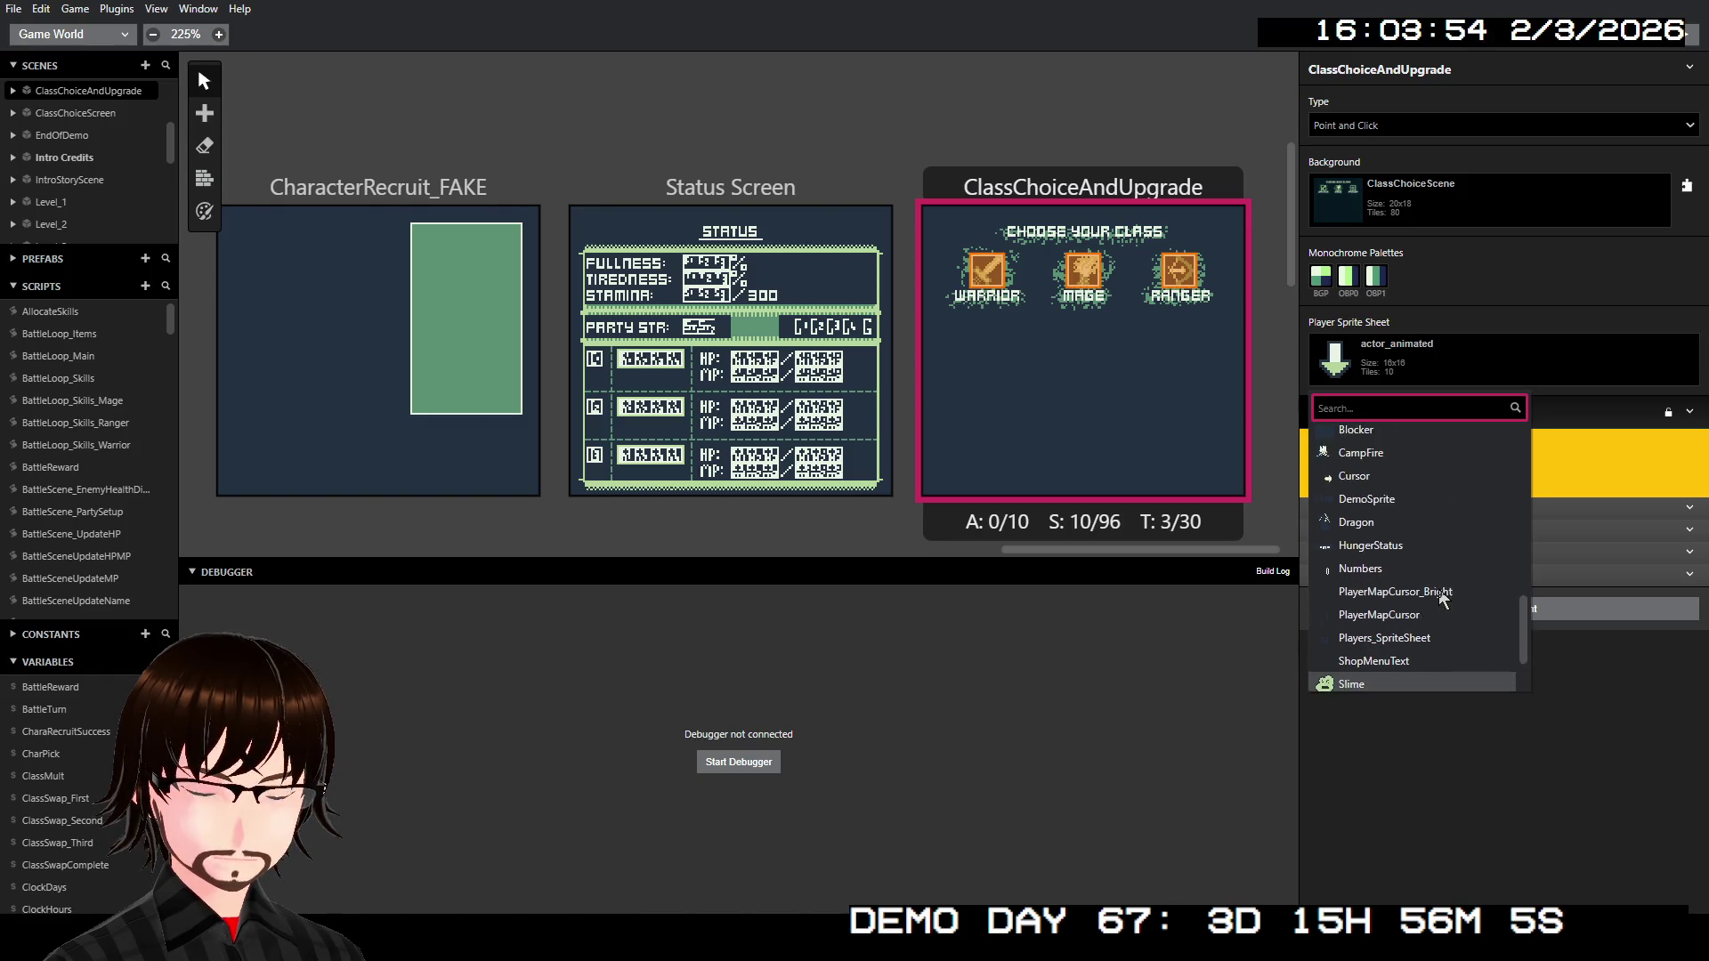
{"action": "scroll", "coordinate": [1440, 600], "scroll_direction": "down", "scroll_amount": 1}
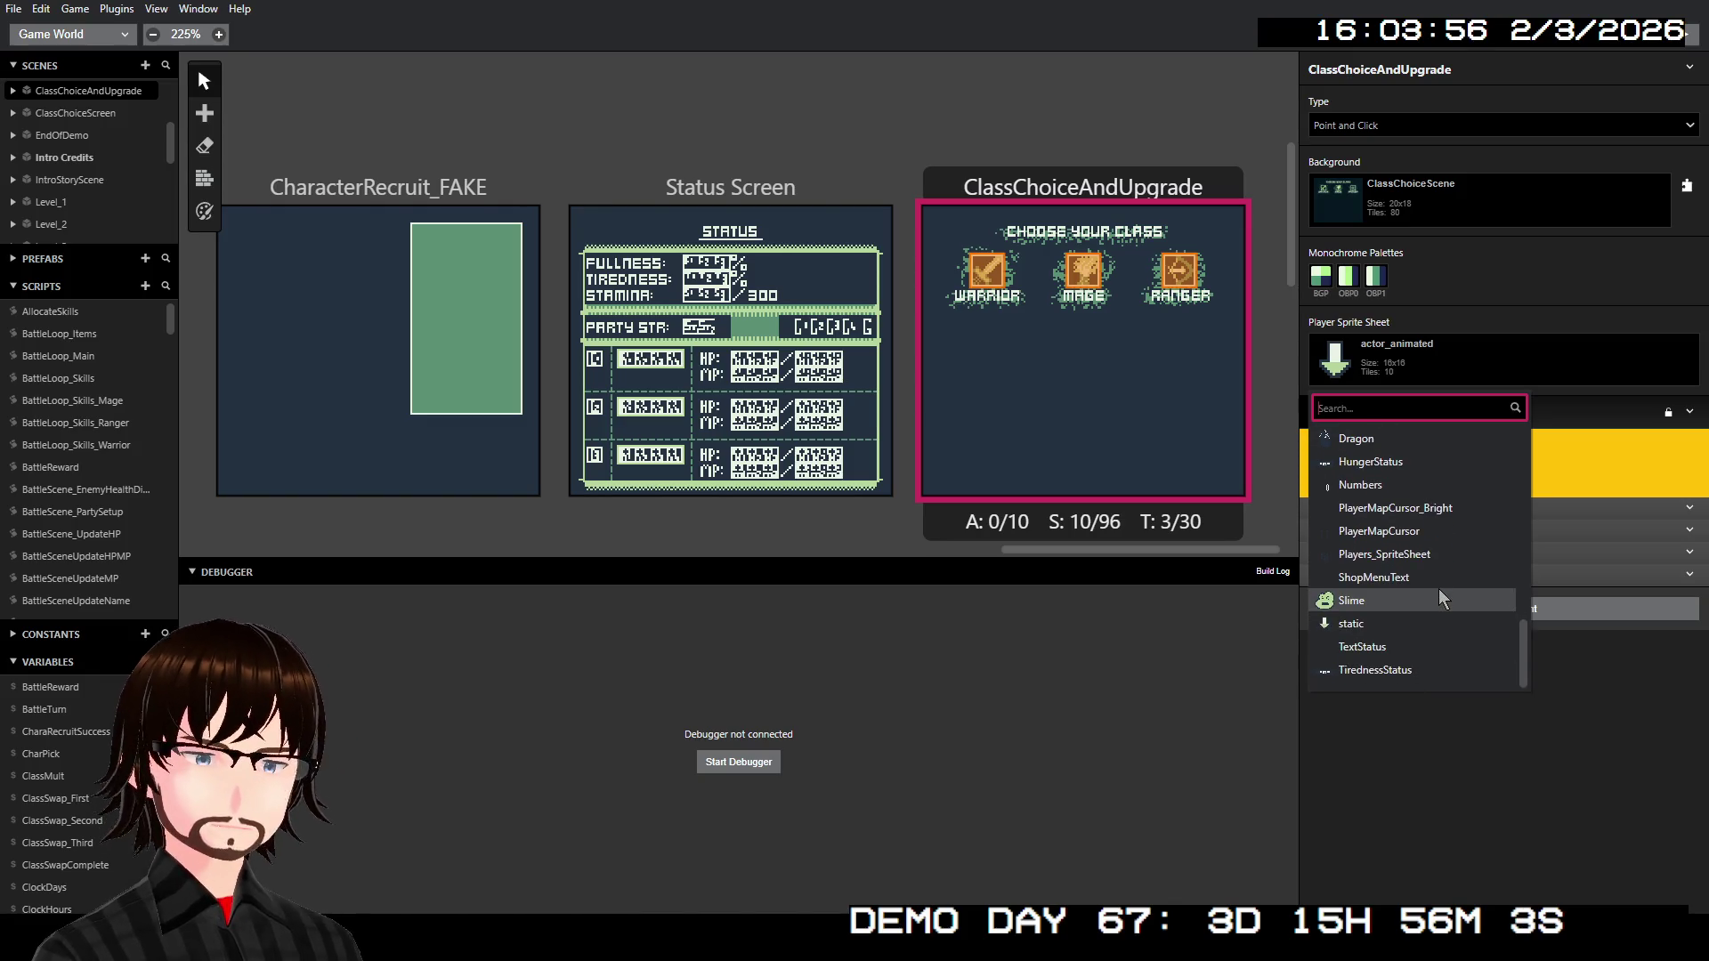
{"action": "scroll", "coordinate": [1441, 600], "scroll_direction": "up", "scroll_amount": 1}
{"action": "scroll", "coordinate": [1439, 600], "scroll_direction": "up", "scroll_amount": 1}
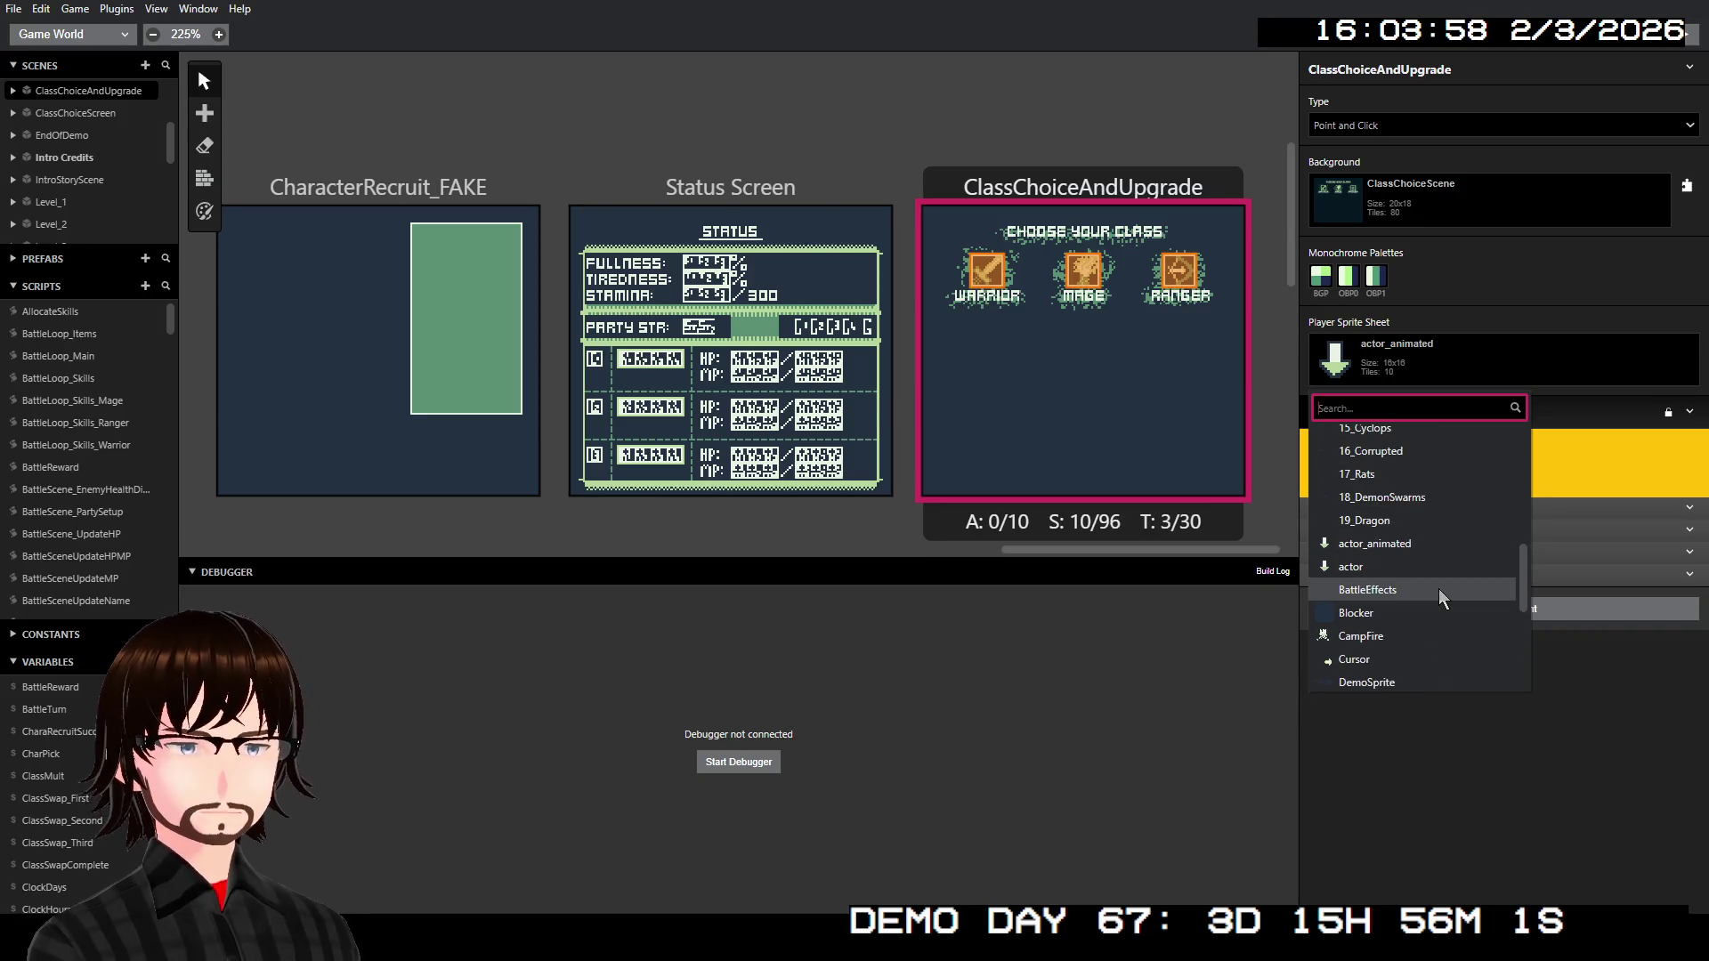
{"action": "scroll", "coordinate": [1439, 599], "scroll_direction": "up", "scroll_amount": 1}
{"action": "scroll", "coordinate": [1439, 599], "scroll_direction": "up", "scroll_amount": 2}
{"action": "scroll", "coordinate": [1439, 600], "scroll_direction": "up", "scroll_amount": 2}
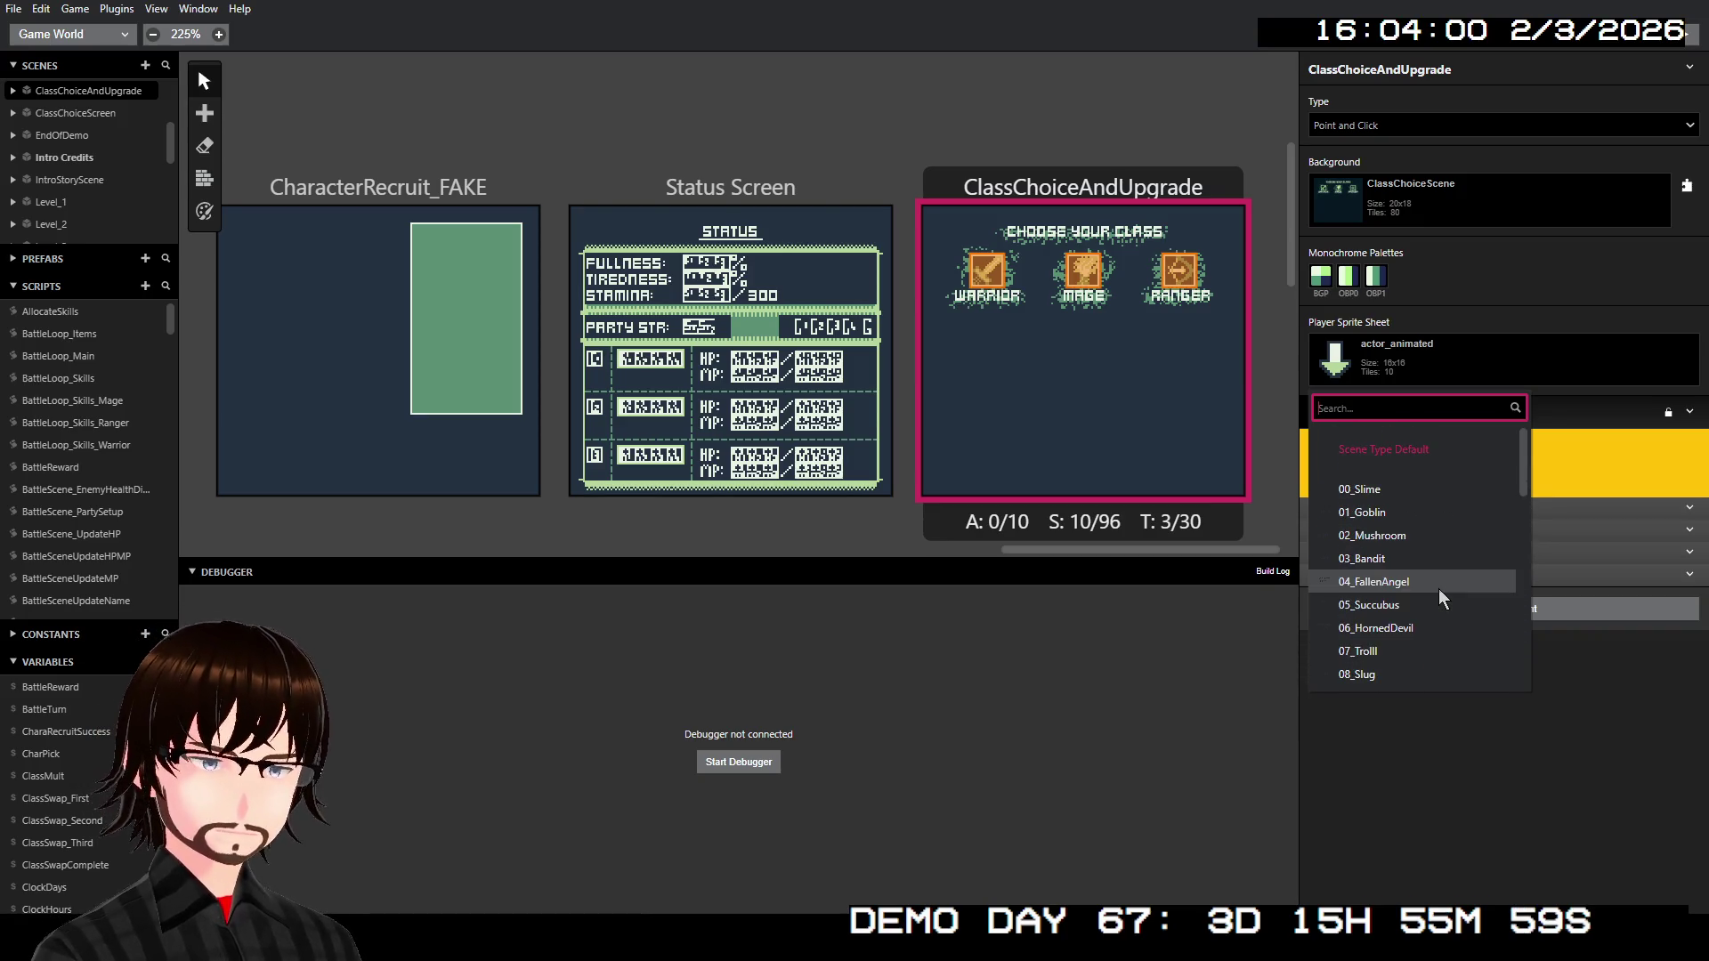
{"action": "scroll", "coordinate": [1441, 599], "scroll_direction": "down", "scroll_amount": 2}
{"action": "scroll", "coordinate": [1440, 599], "scroll_direction": "down", "scroll_amount": 2}
{"action": "scroll", "coordinate": [1430, 593], "scroll_direction": "down", "scroll_amount": 2}
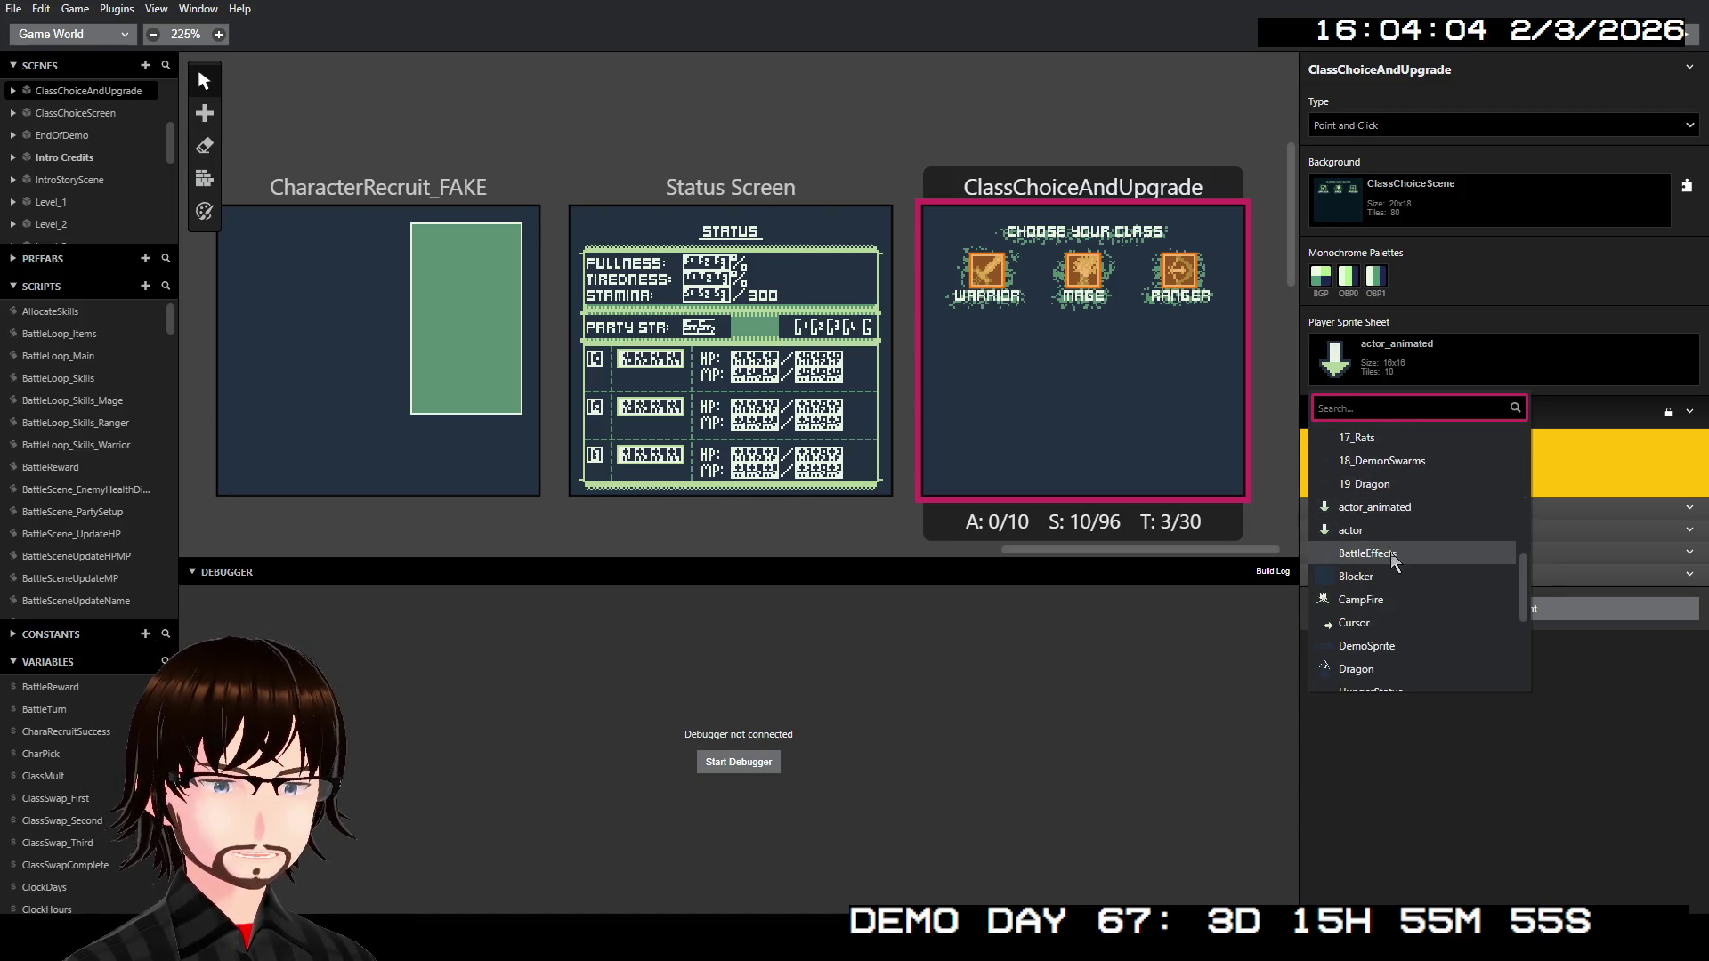
{"action": "scroll", "coordinate": [1395, 587], "scroll_direction": "down", "scroll_amount": 2}
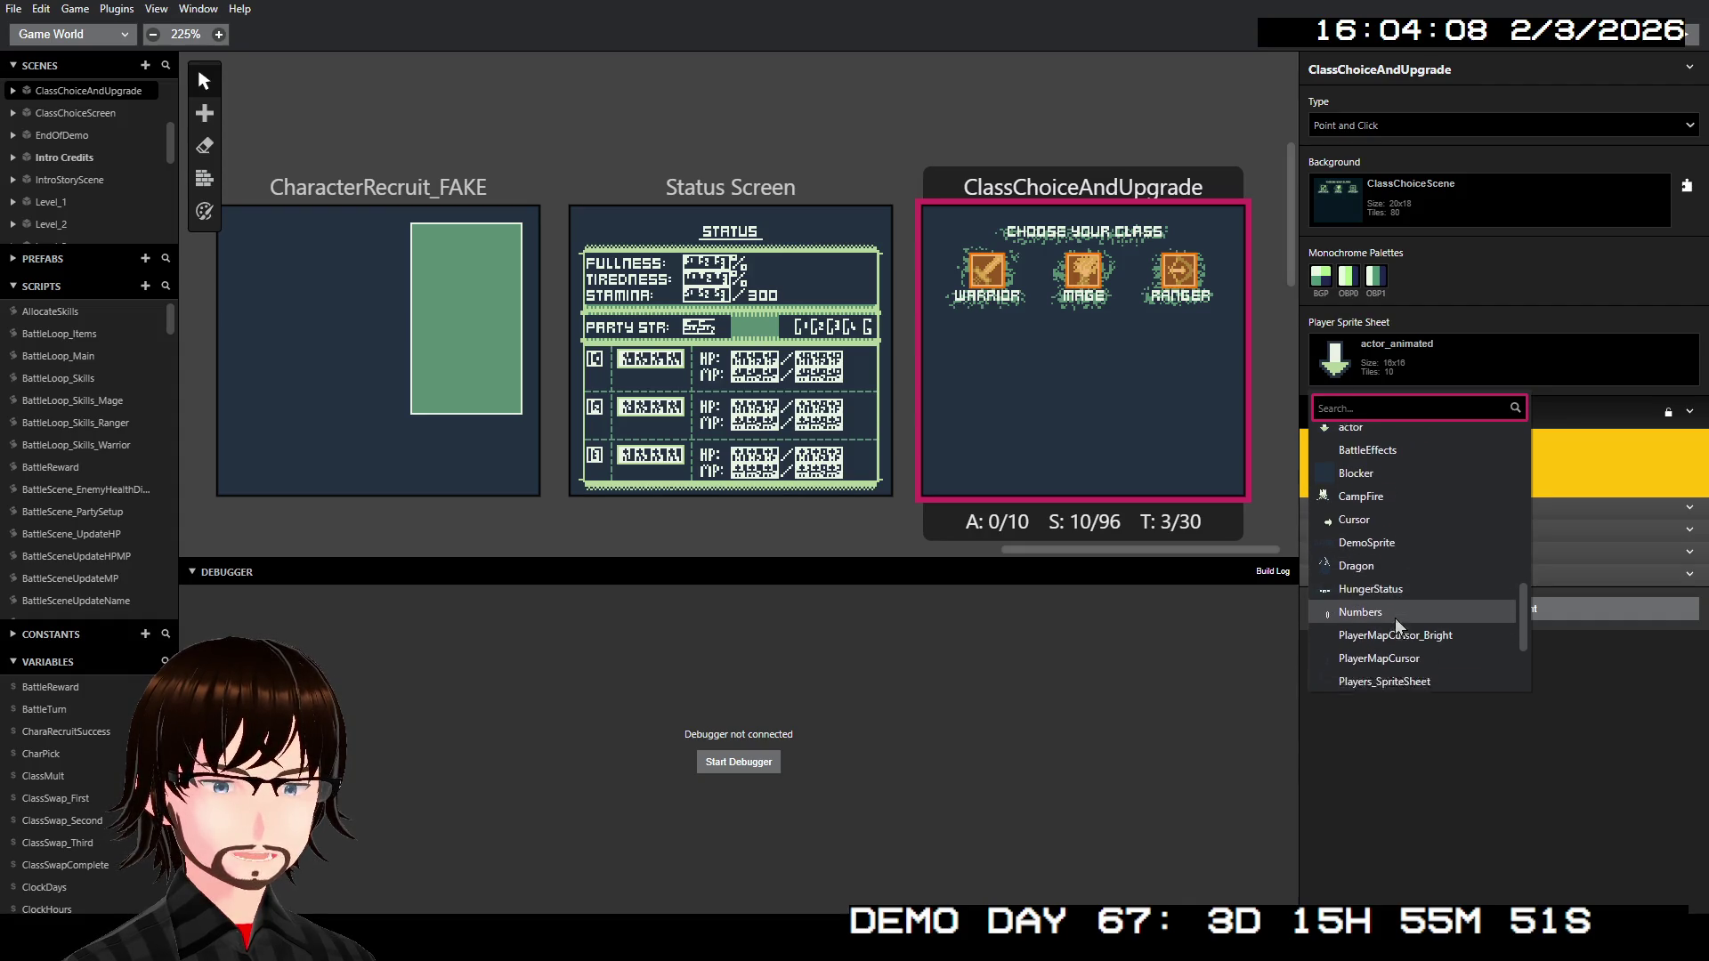
{"action": "scroll", "coordinate": [1376, 567], "scroll_direction": "down", "scroll_amount": 2}
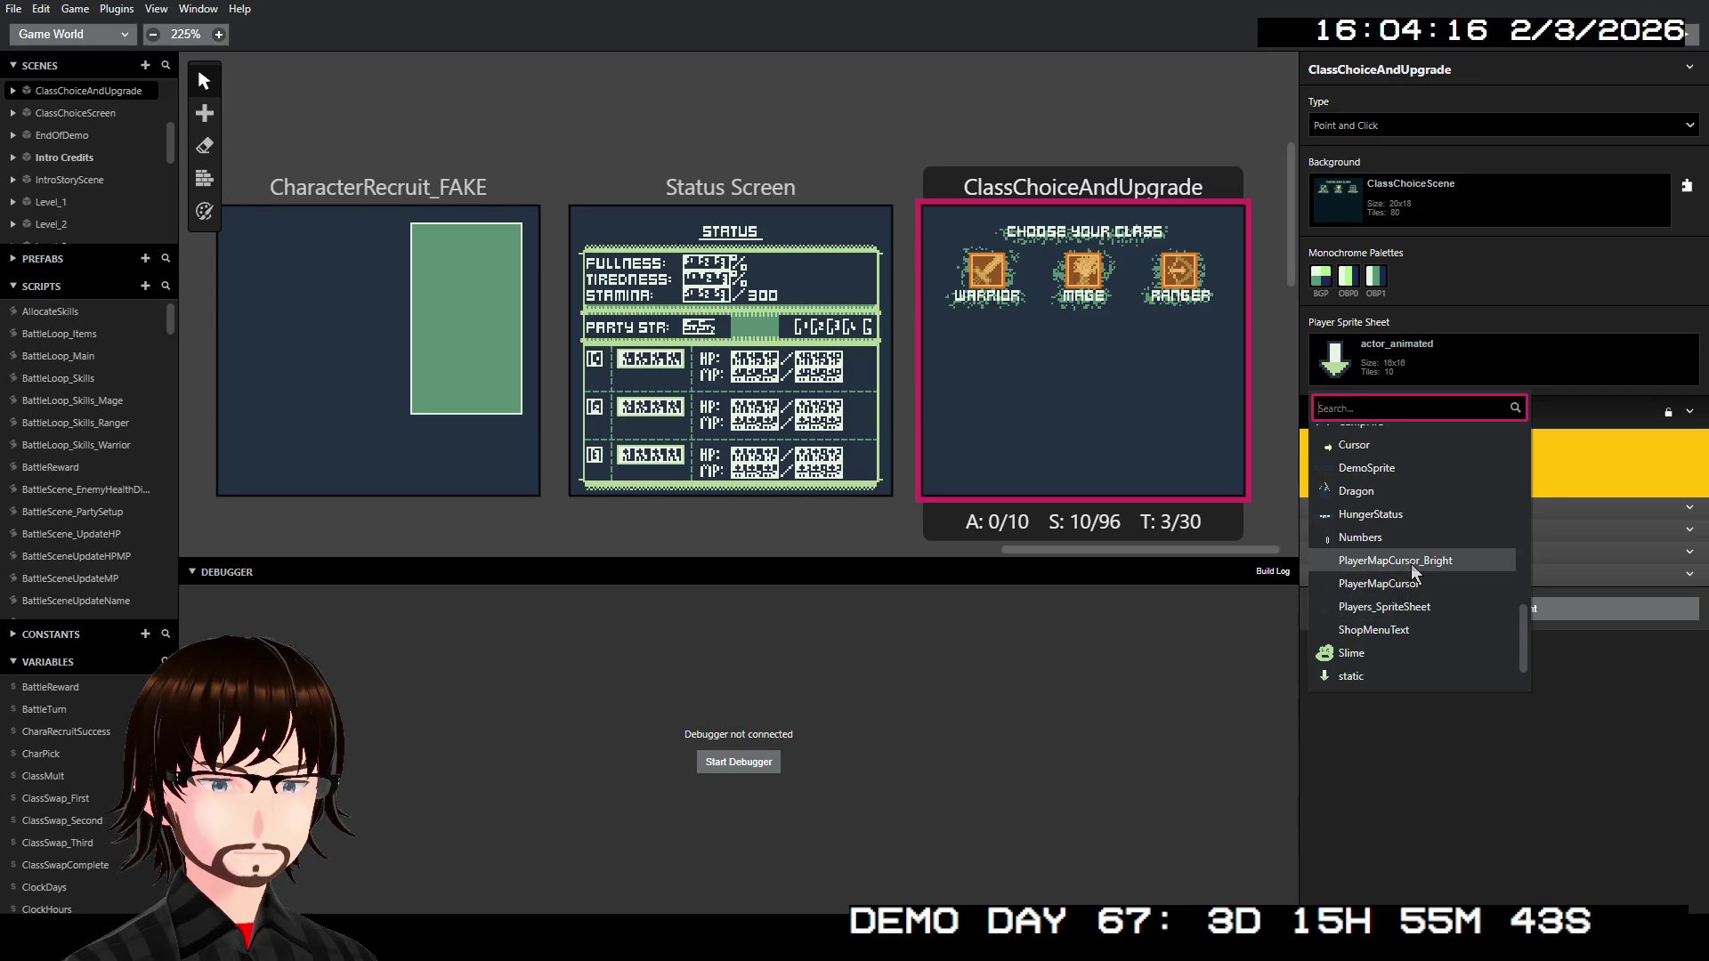
- Set PlayerMapCursor_Bright as the scene's player sprite and start a test run from here
{"action": "left_click", "coordinate": [1413, 561]}
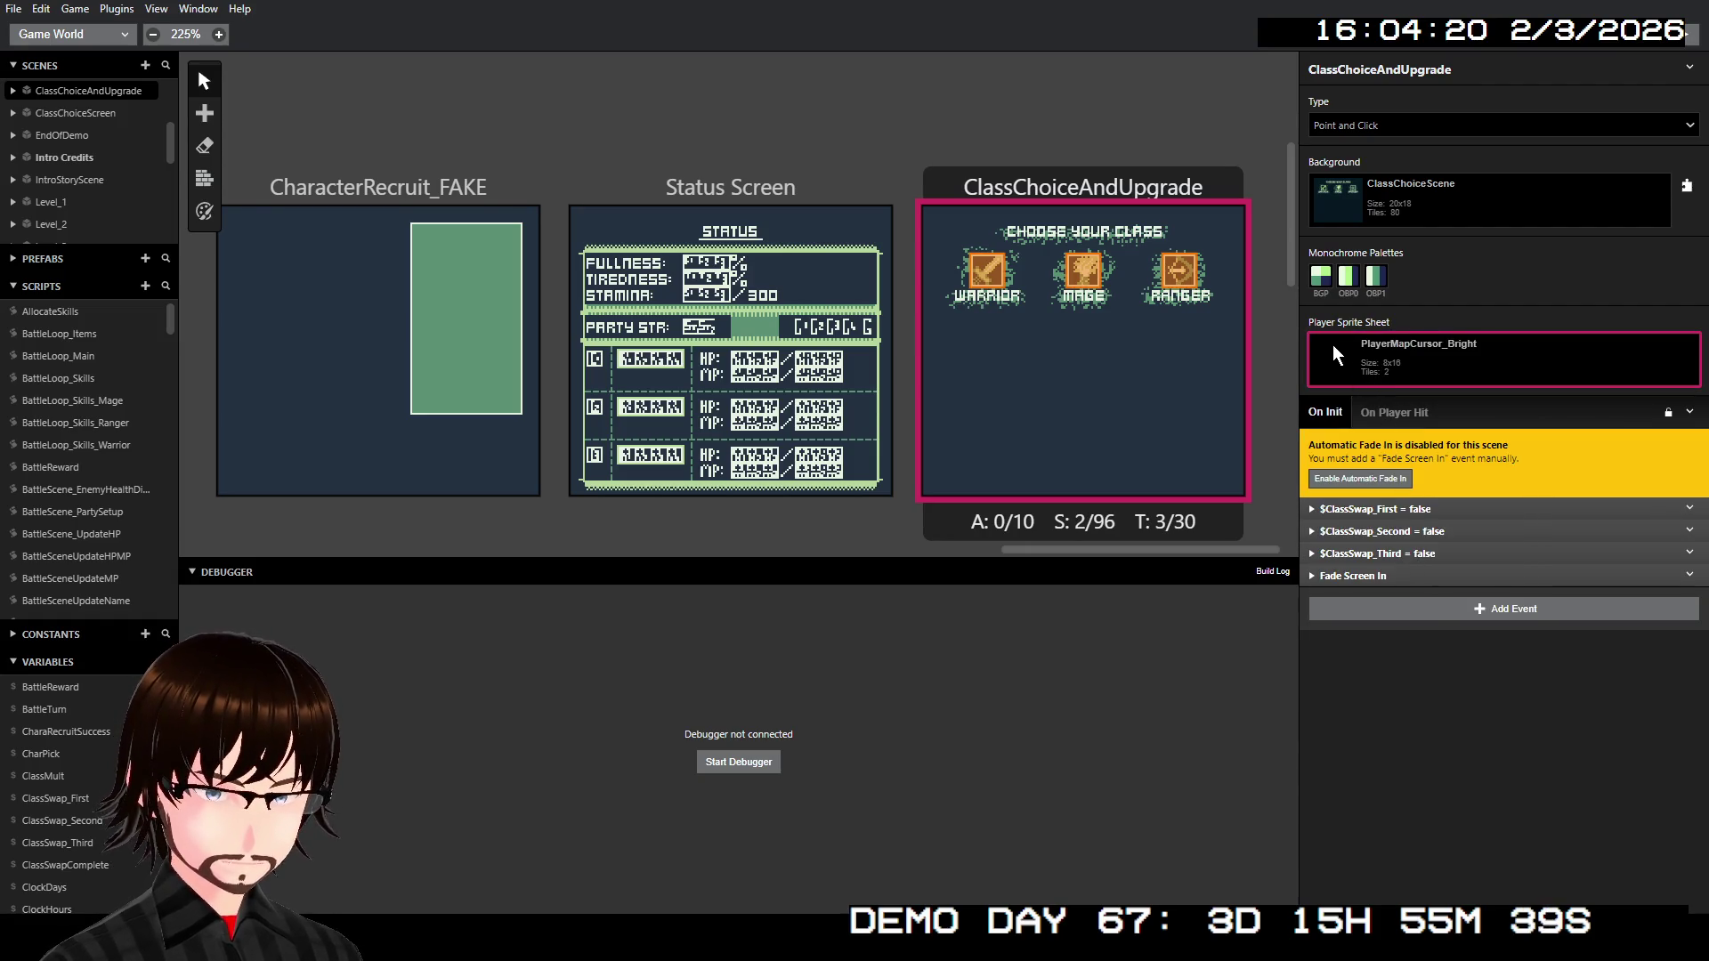
{"action": "right_click", "coordinate": [1104, 365]}
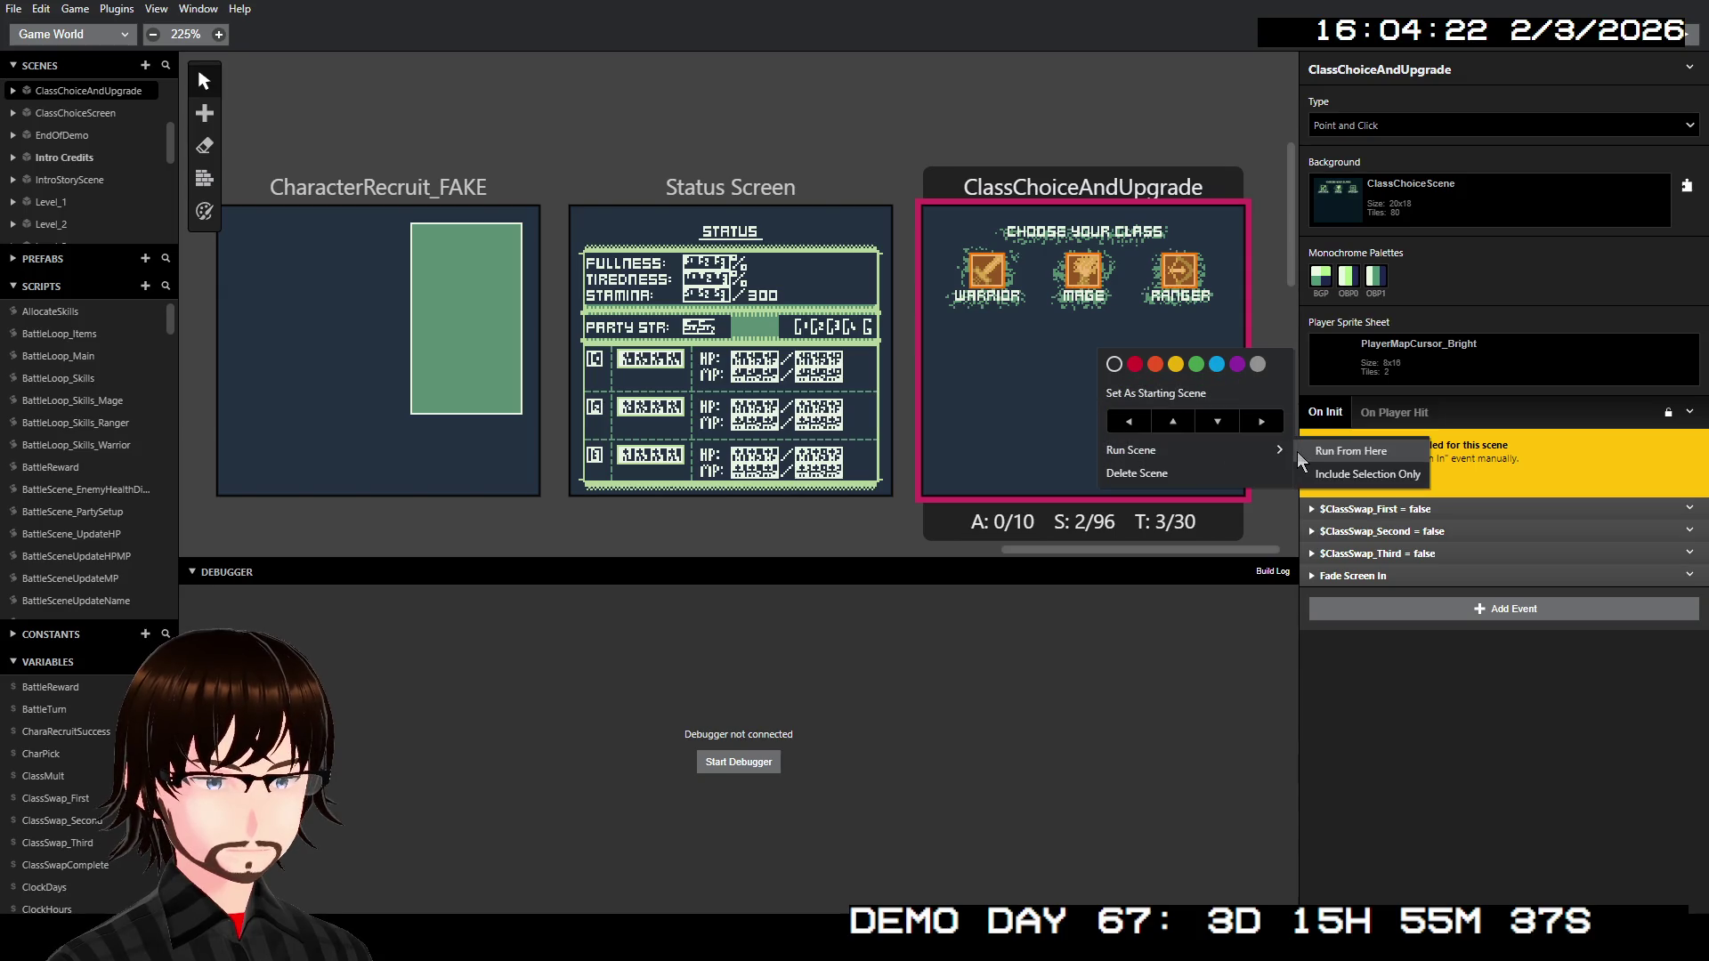
{"action": "left_click", "coordinate": [1348, 447]}
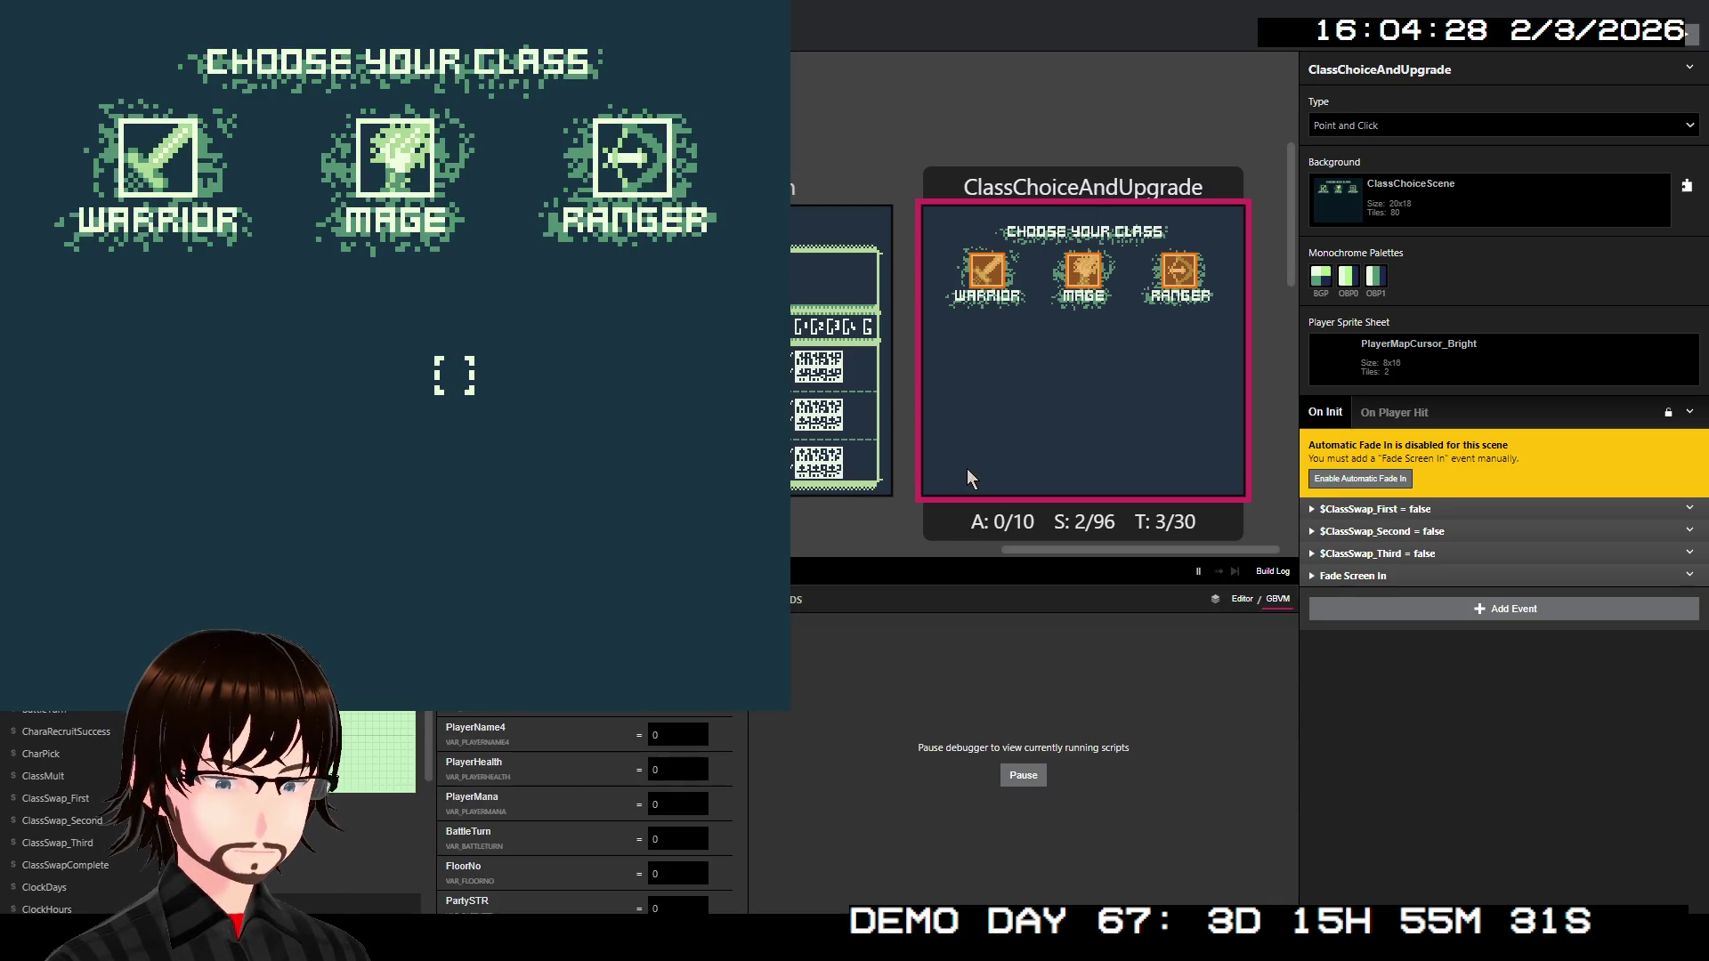
{"action": "key", "text": "Left"}
{"action": "key", "text": "Up"}
{"action": "key", "text": "z"}
{"action": "key", "text": "z"}
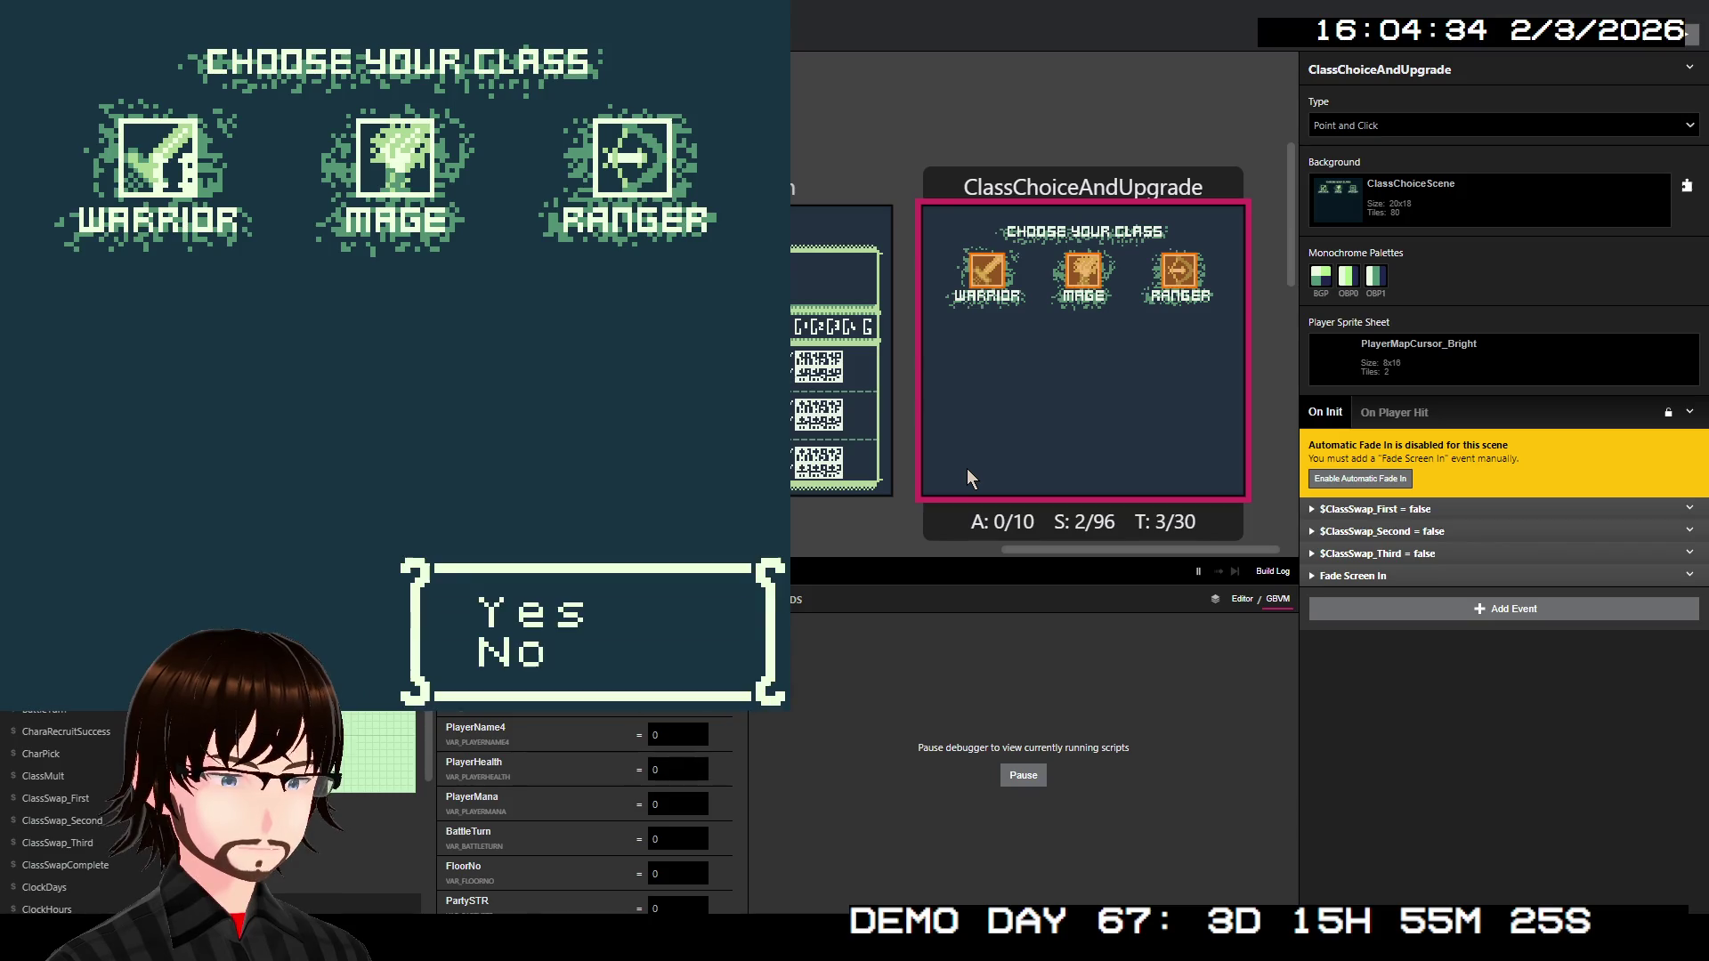
{"action": "key", "text": "z"}
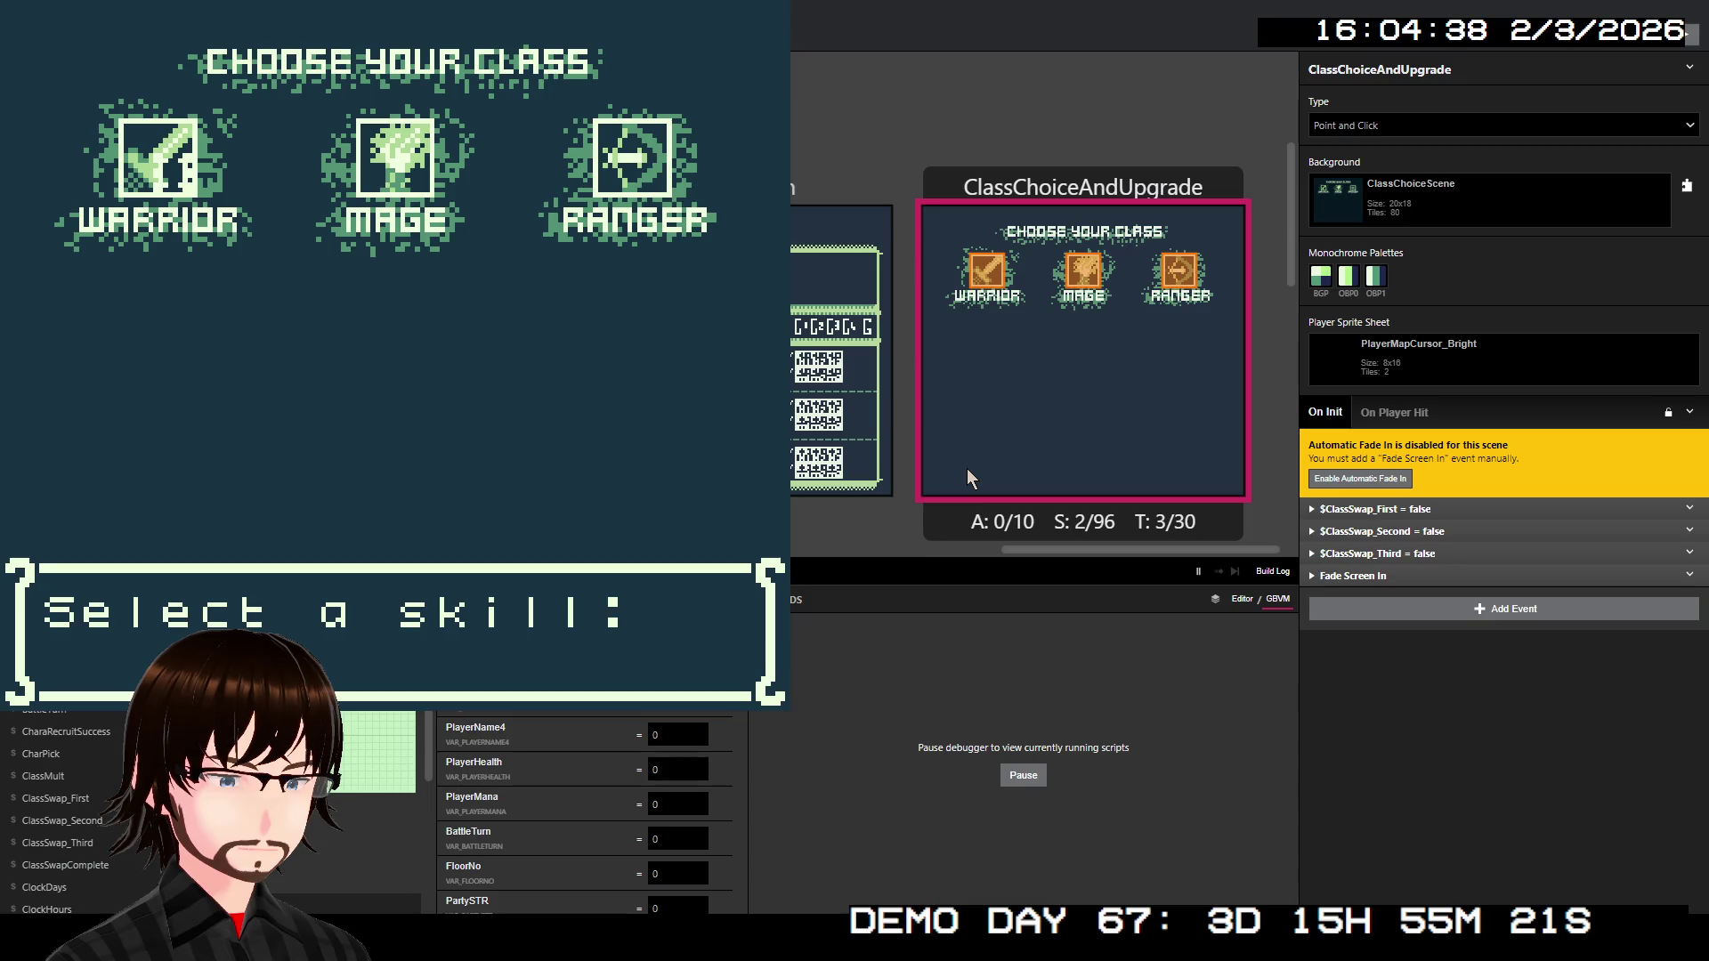
{"action": "key", "text": "z"}
{"action": "key", "text": "Down"}
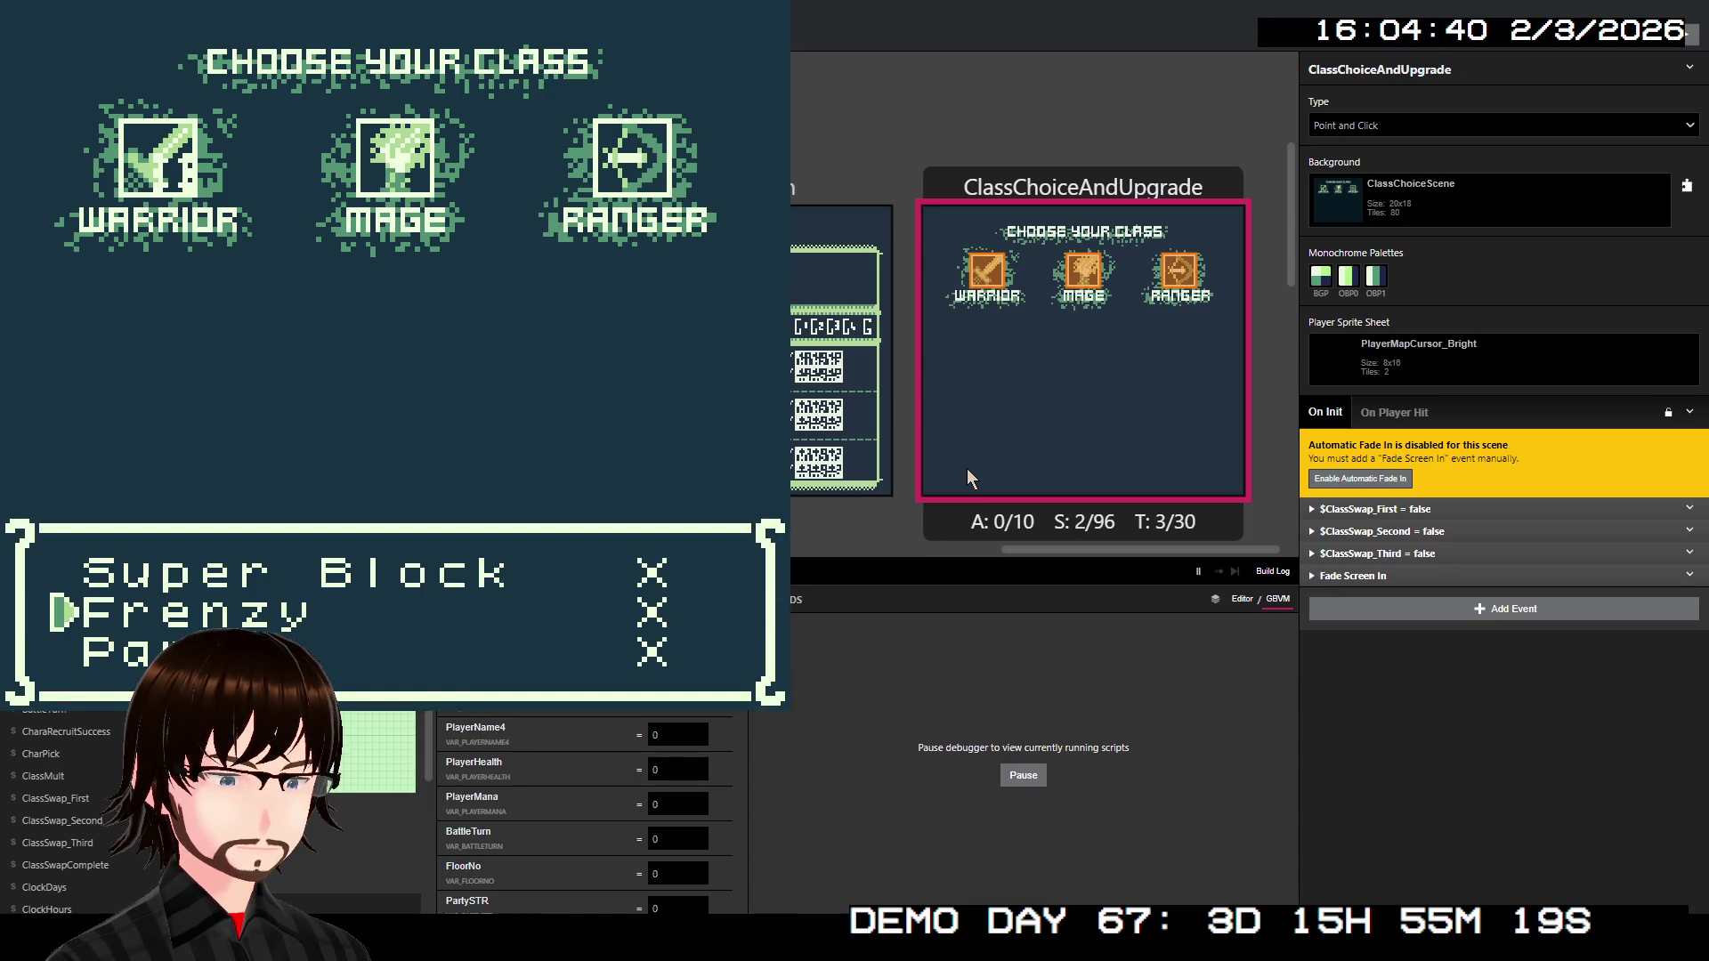
{"action": "key", "text": "z"}
{"action": "key", "text": "z"}
{"action": "key", "text": "z"}
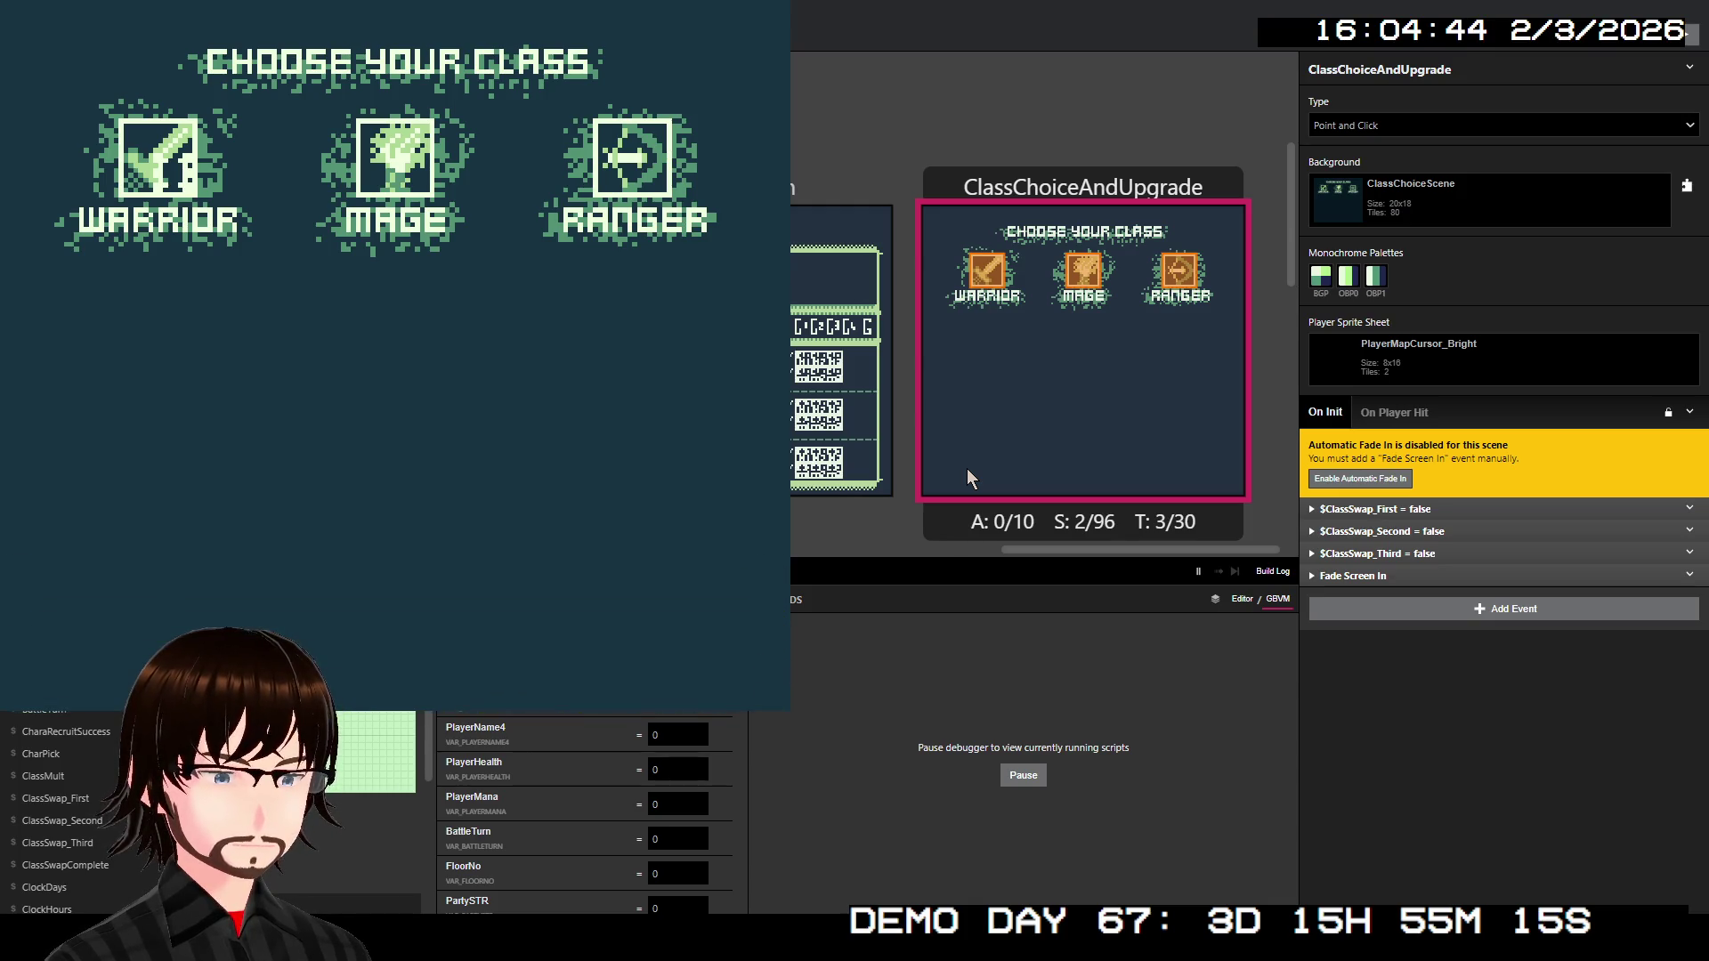
{"action": "key", "text": "Right"}
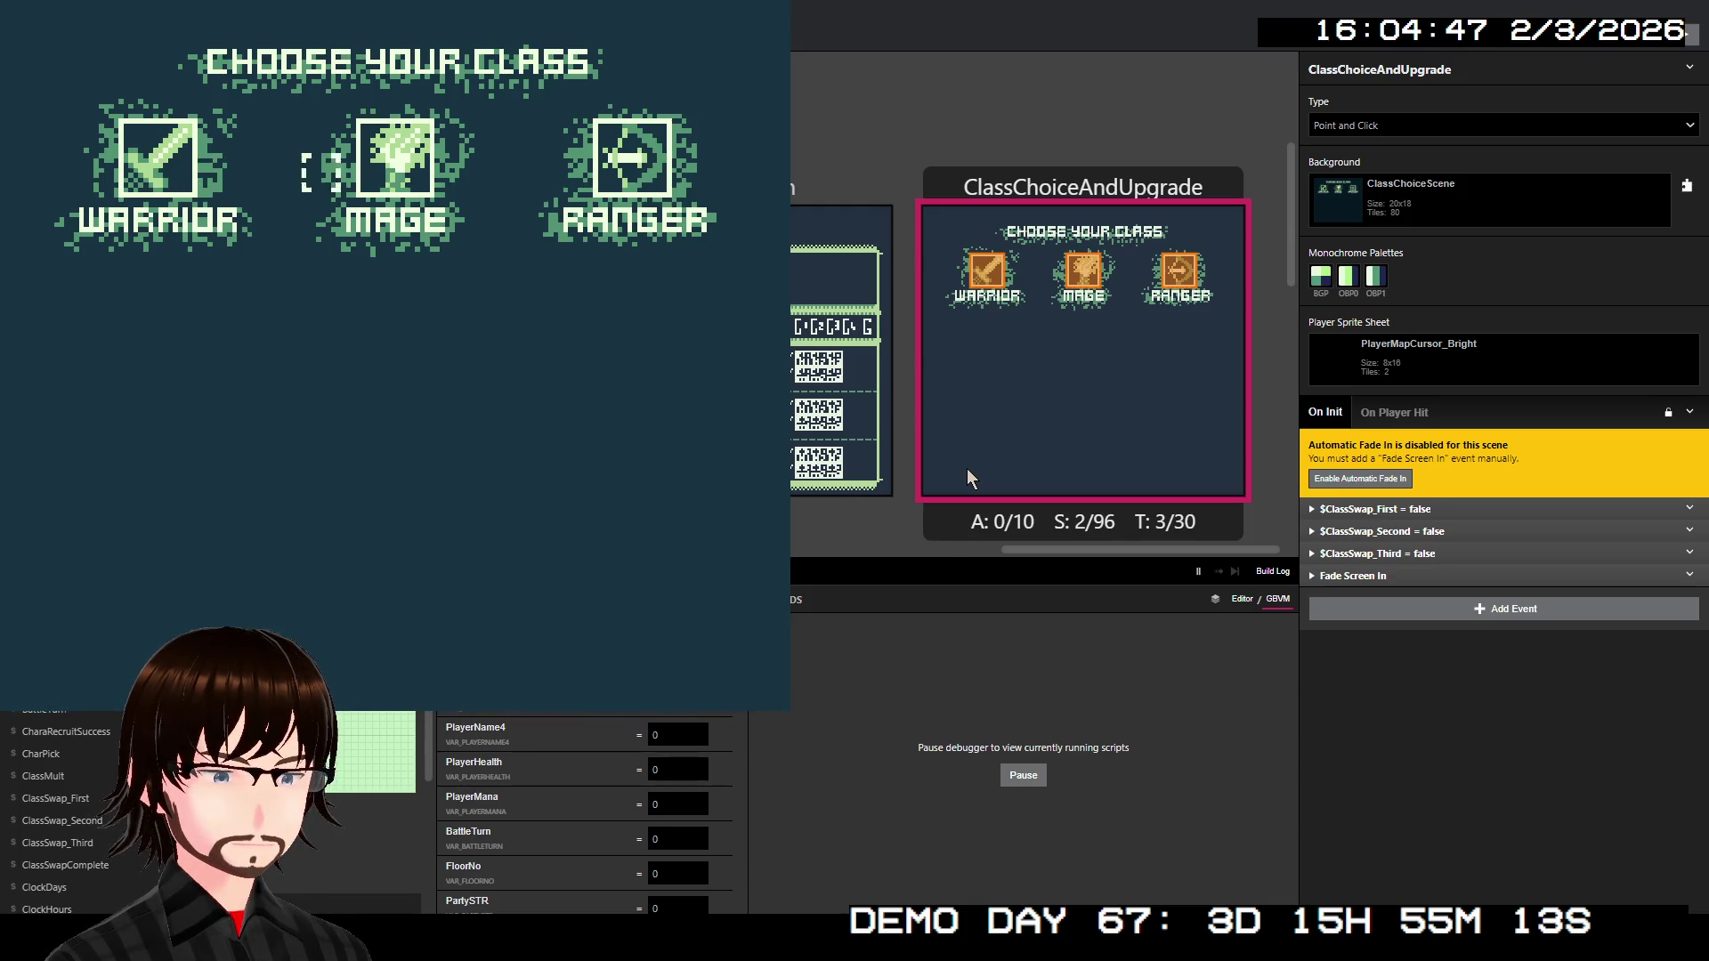
{"action": "key", "text": "Right"}
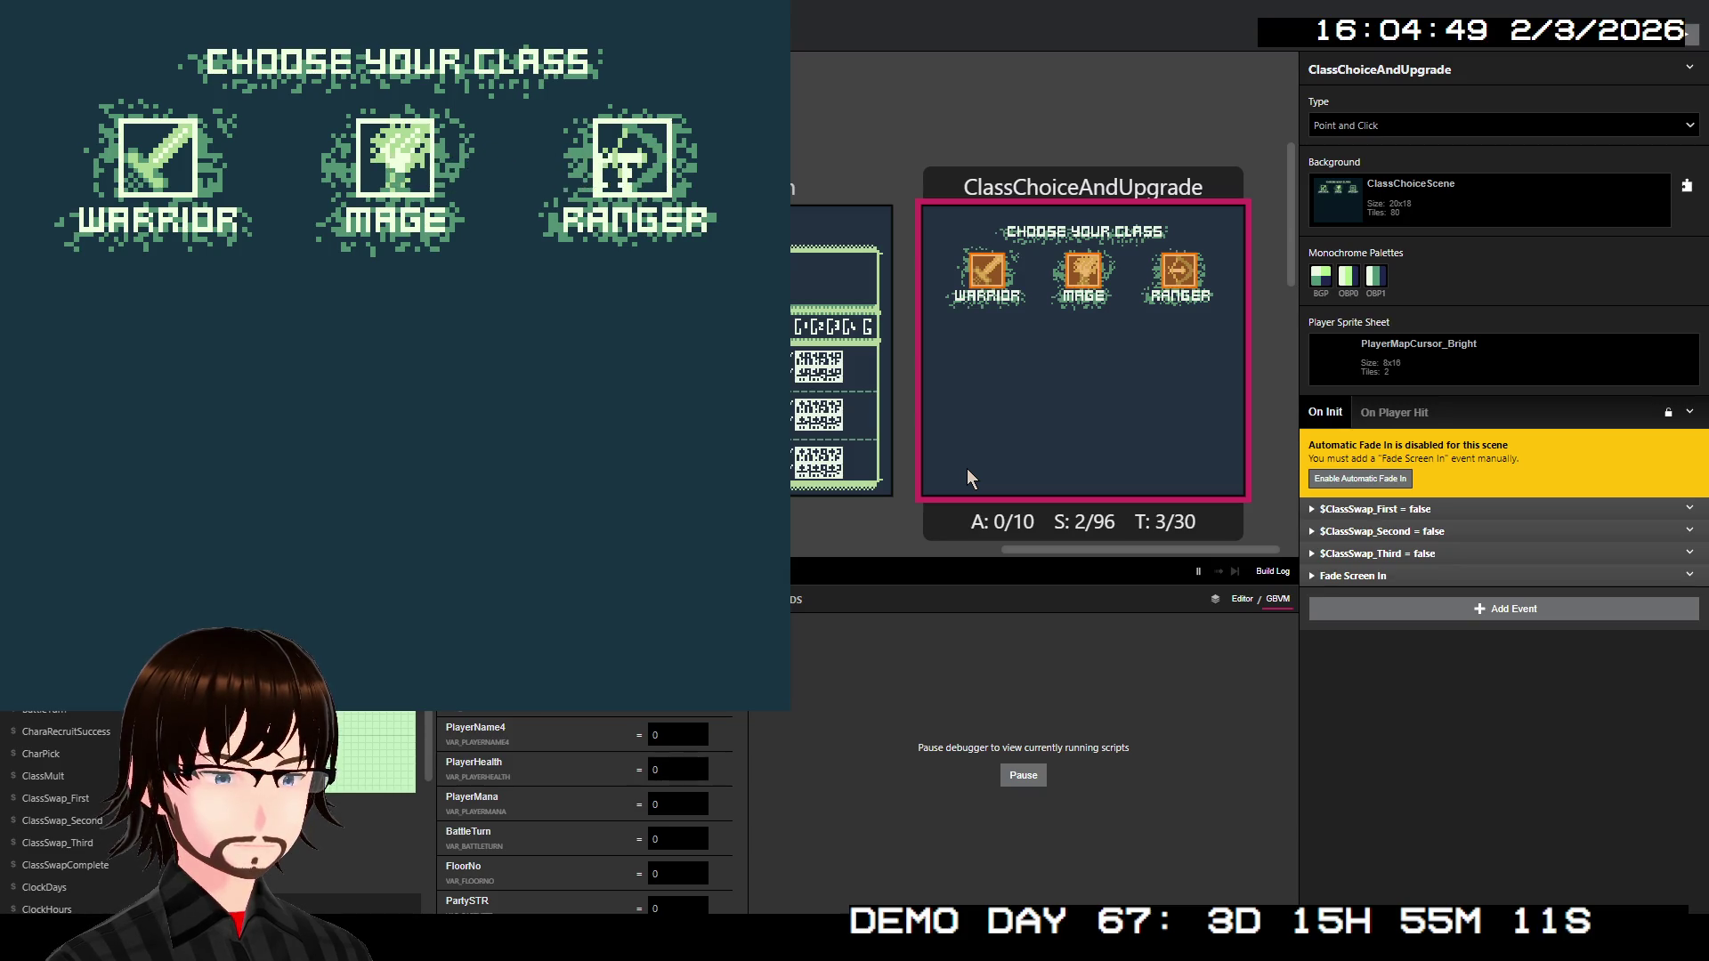
{"action": "key", "text": "Down"}
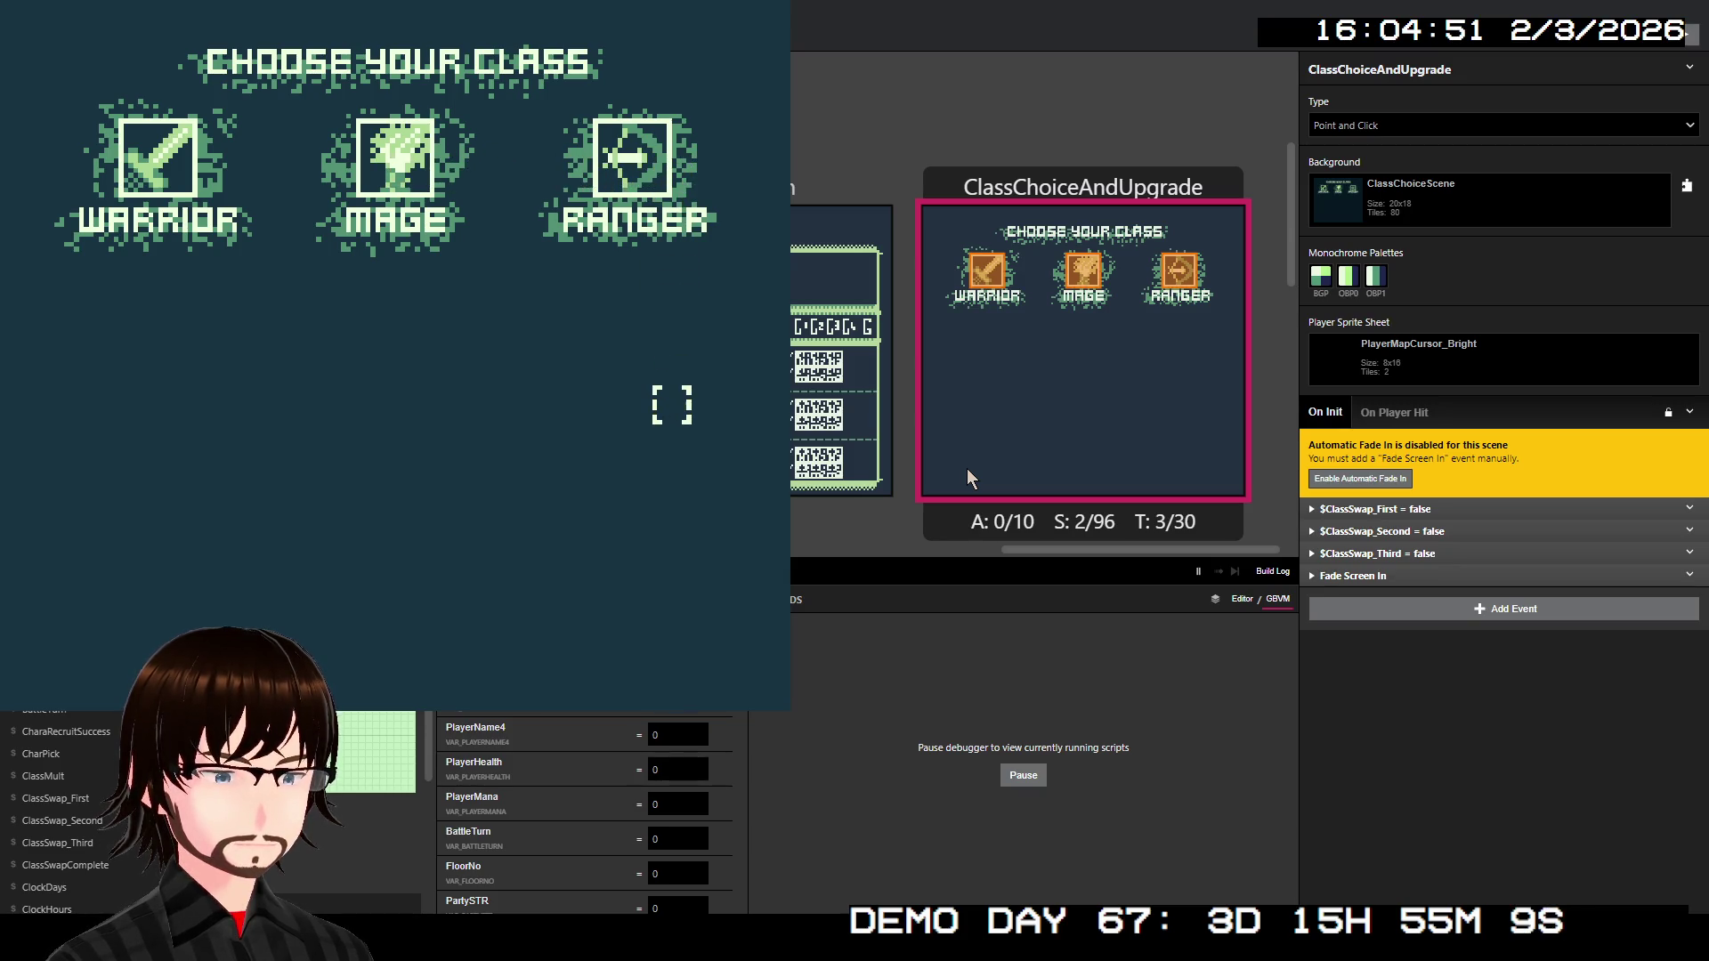
{"action": "key", "text": "alt+F4"}
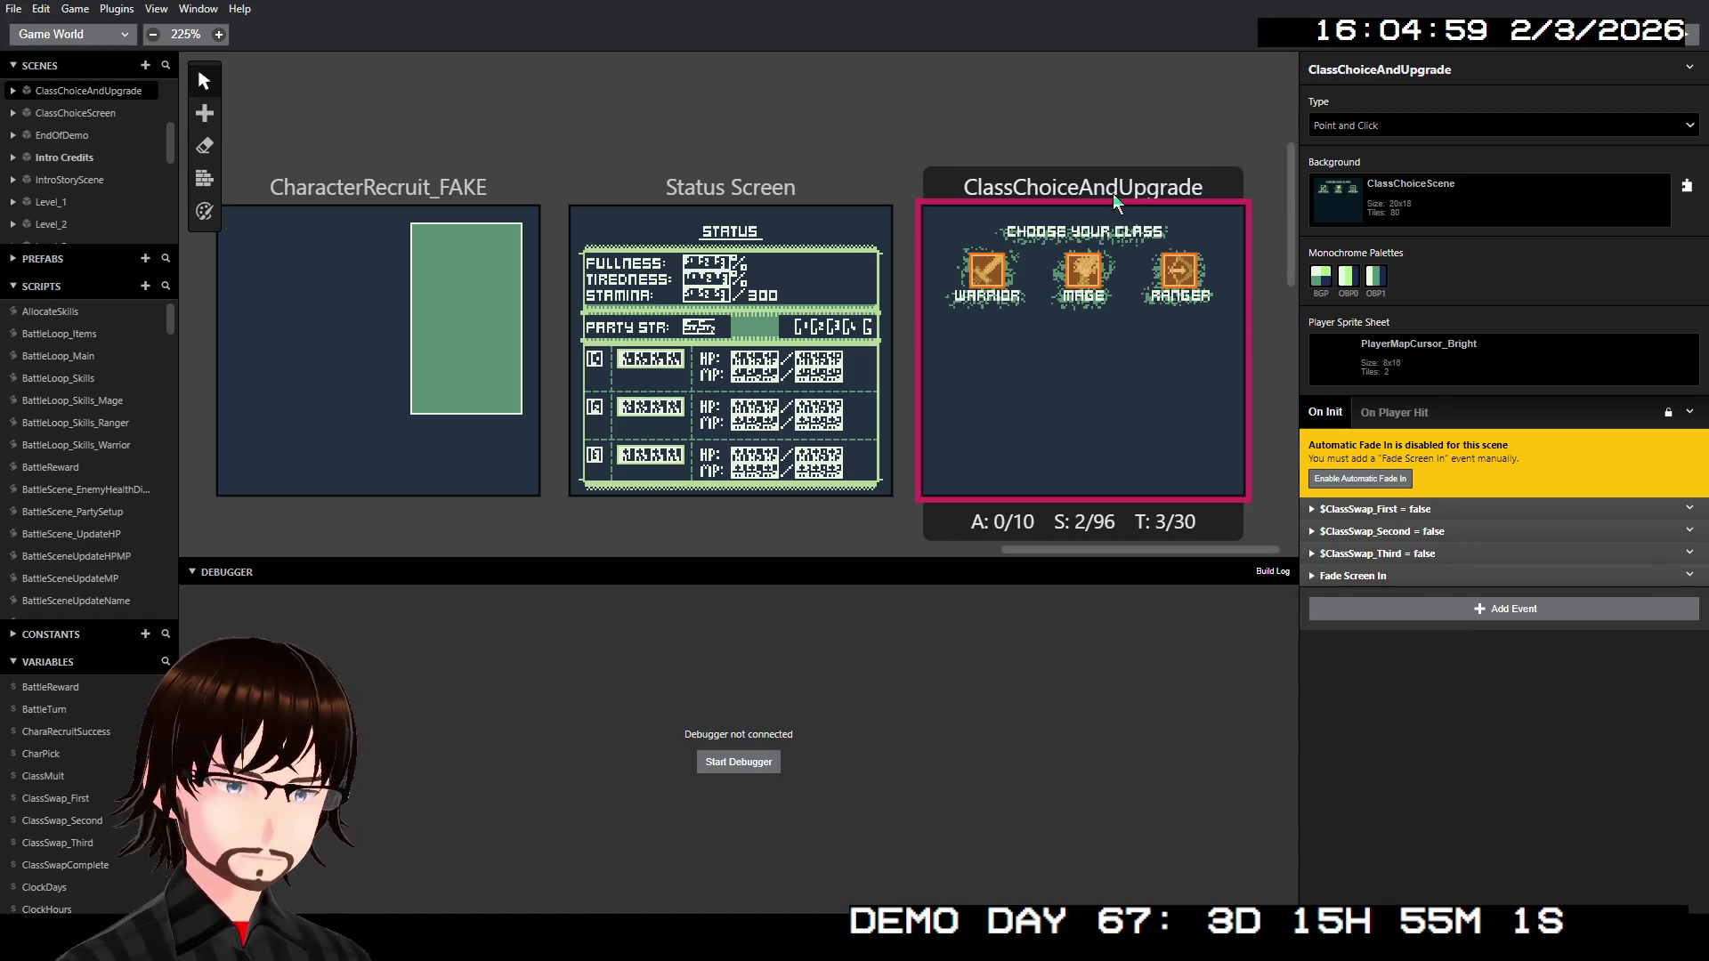
- Review the Warrior trigger's class-change message text with its PlayerName4 placeholder
{"action": "left_click", "coordinate": [986, 272]}
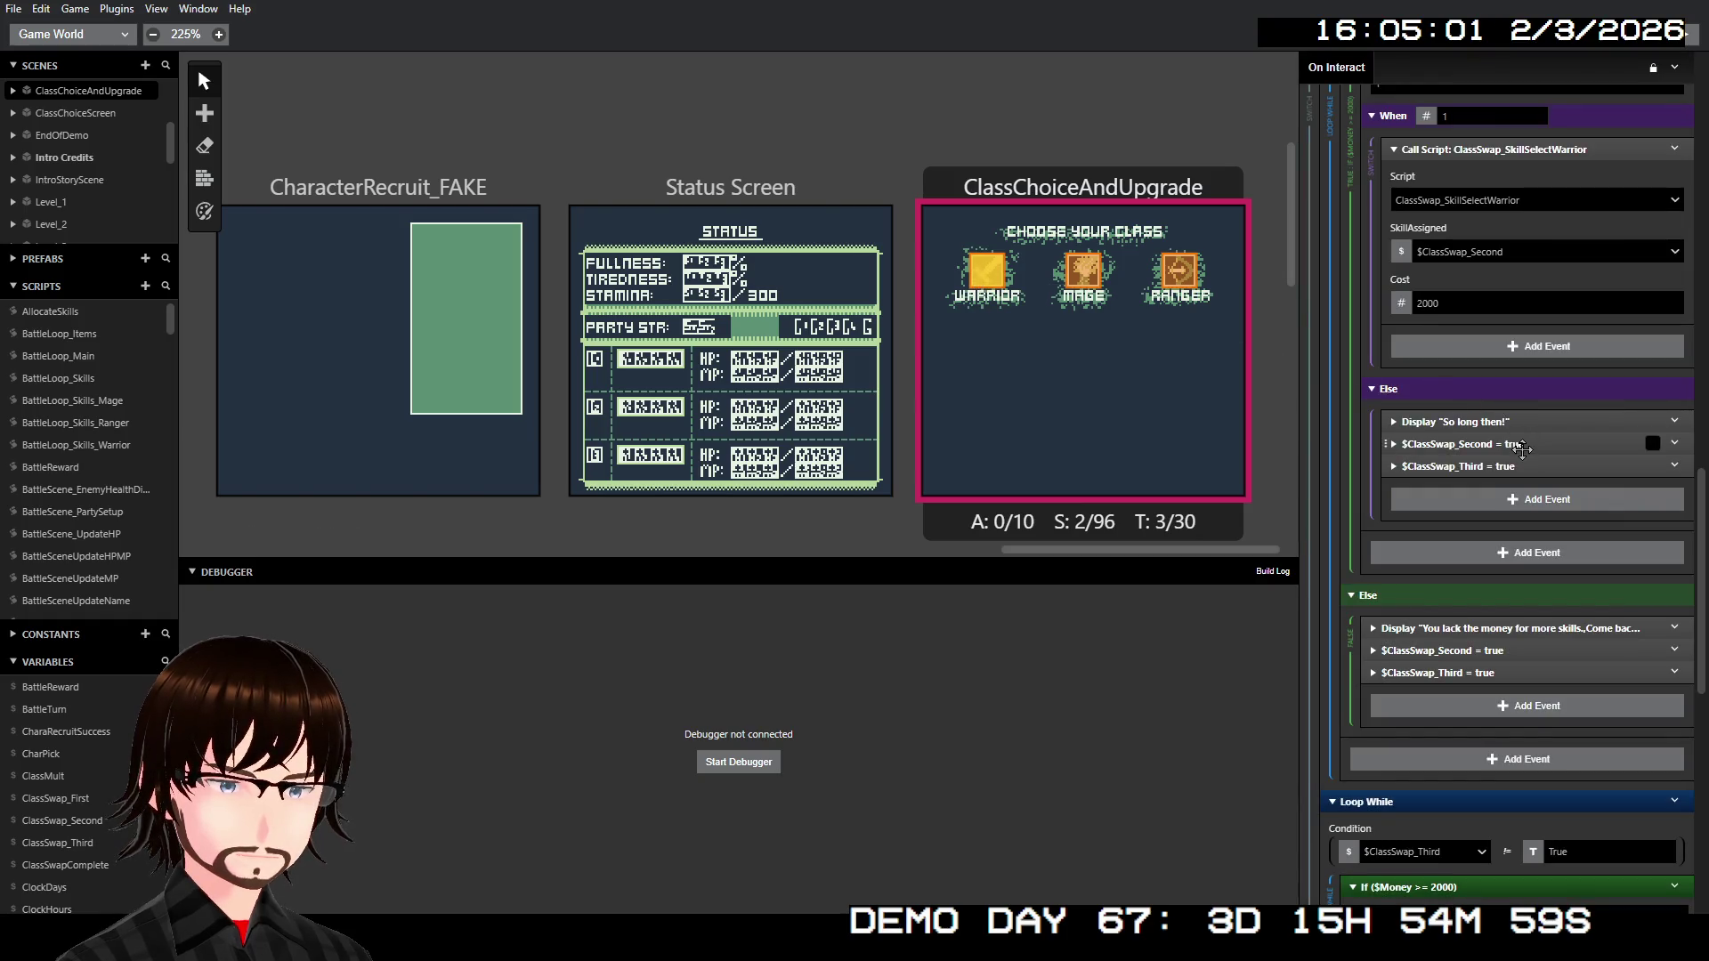
{"action": "scroll", "coordinate": [1535, 442], "scroll_direction": "up", "scroll_amount": 3}
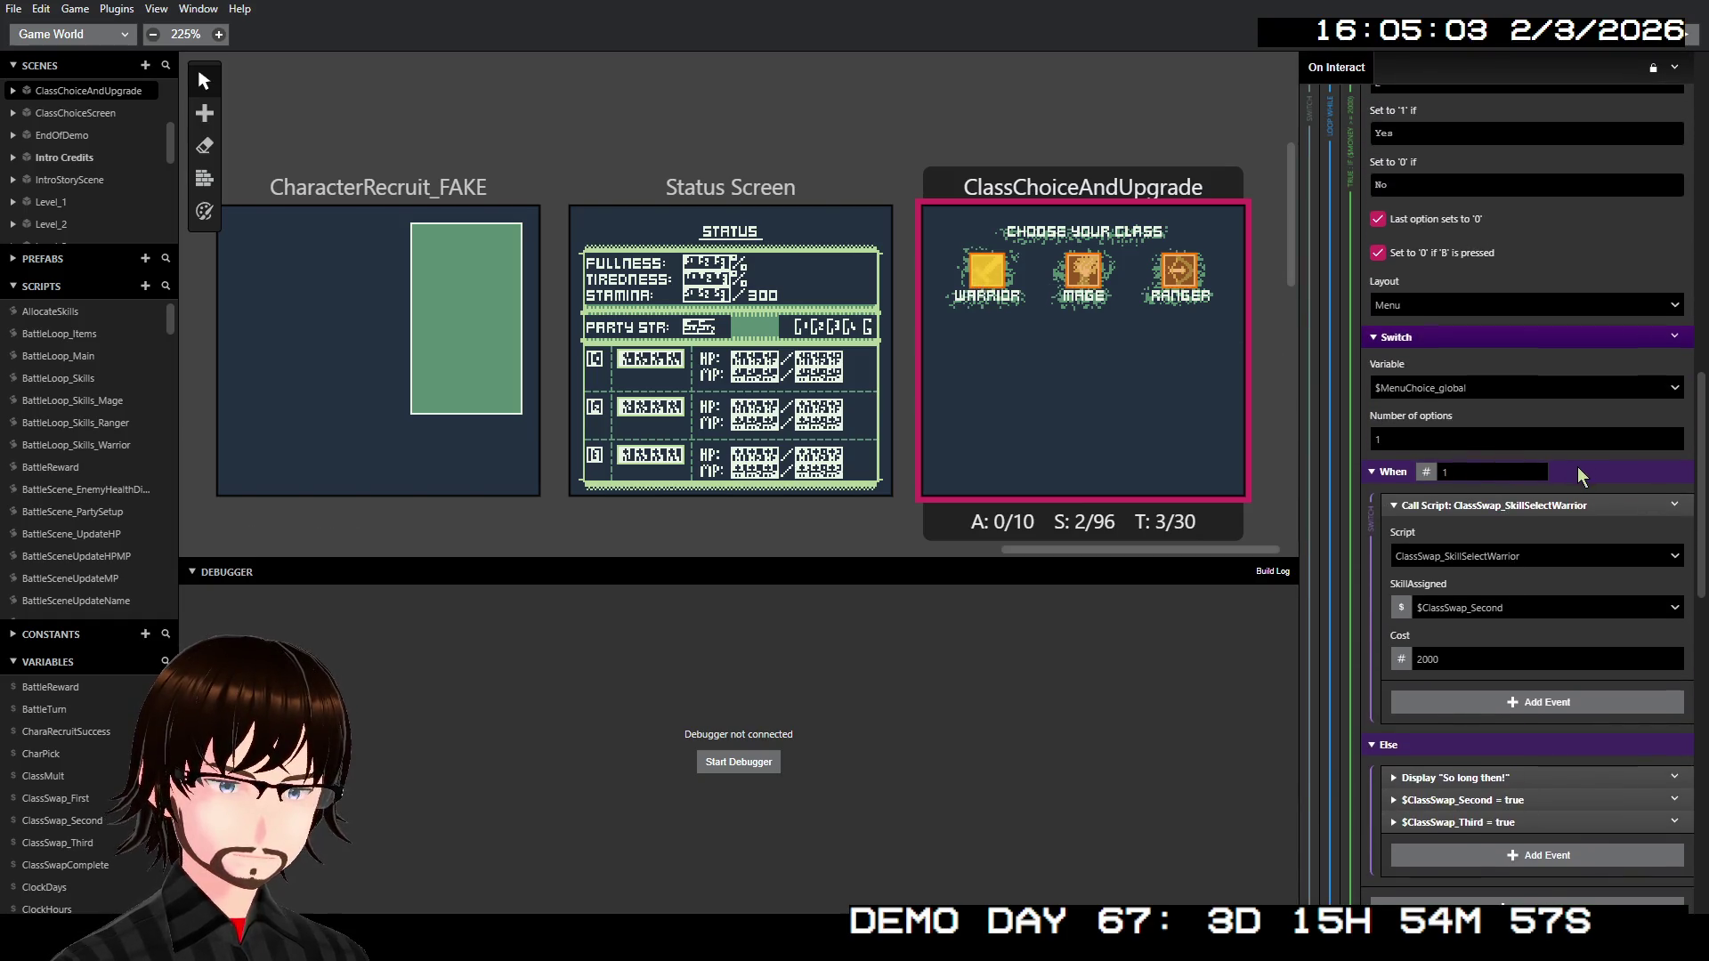
{"action": "scroll", "coordinate": [1576, 474], "scroll_direction": "up", "scroll_amount": 3}
{"action": "scroll", "coordinate": [1569, 474], "scroll_direction": "up", "scroll_amount": 3}
{"action": "scroll", "coordinate": [1556, 471], "scroll_direction": "up", "scroll_amount": 2}
{"action": "scroll", "coordinate": [1550, 471], "scroll_direction": "up", "scroll_amount": 3}
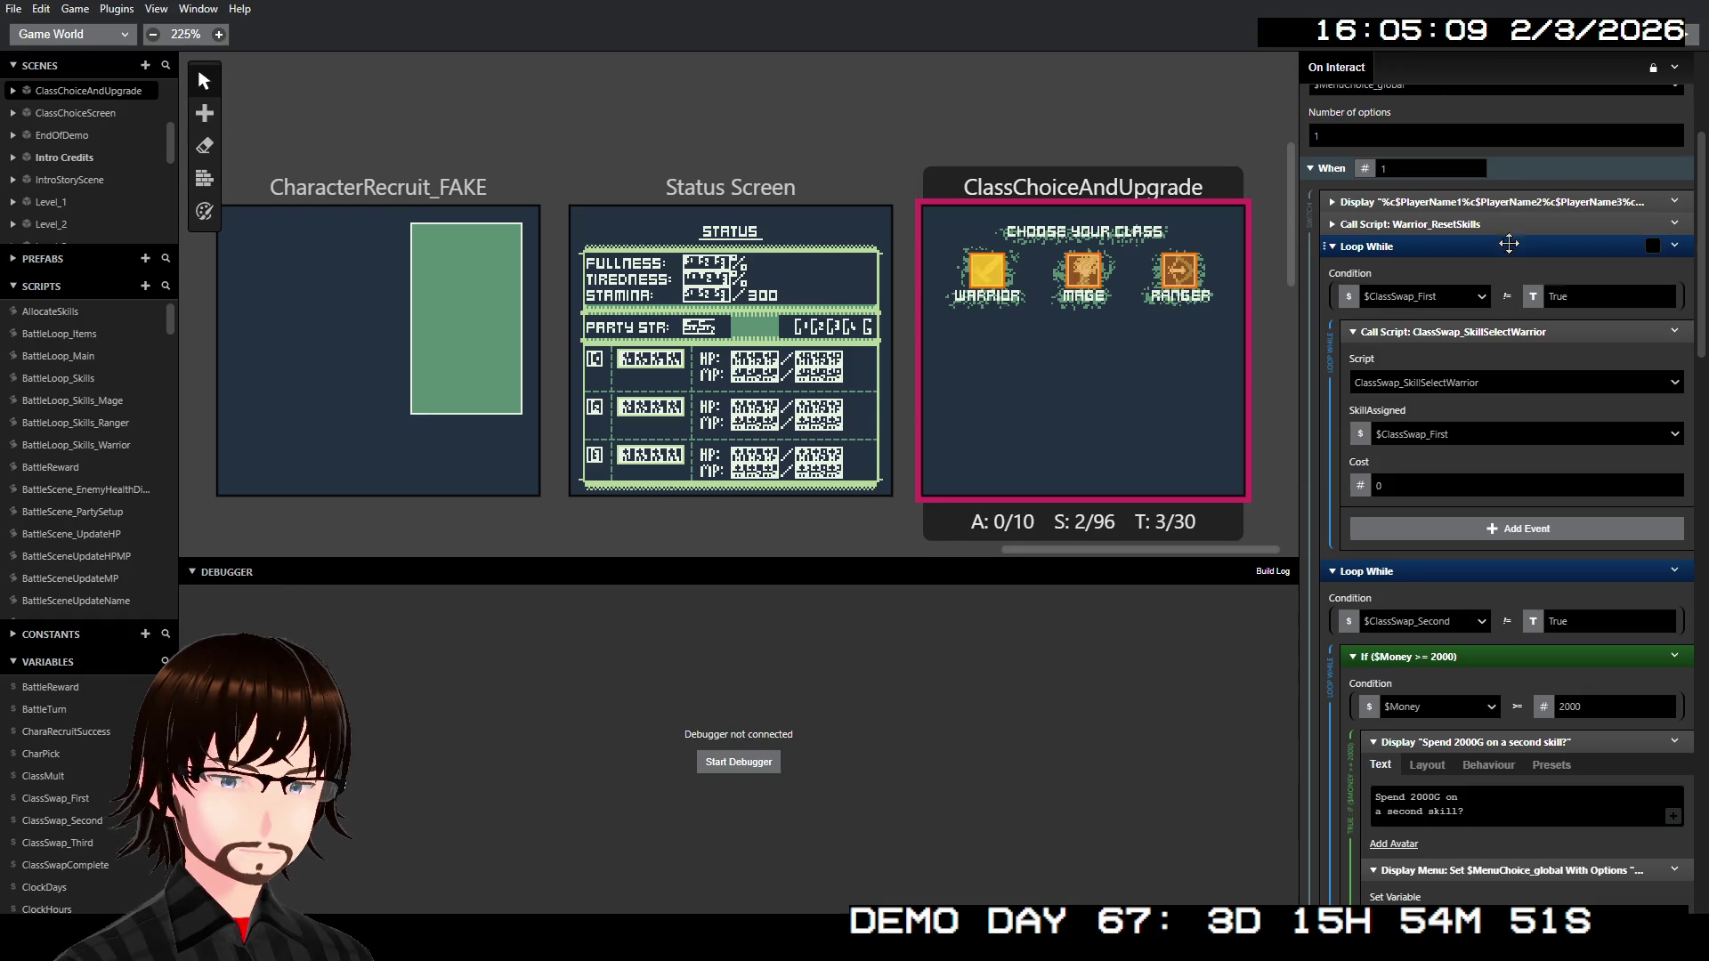
{"action": "left_click", "coordinate": [1517, 203]}
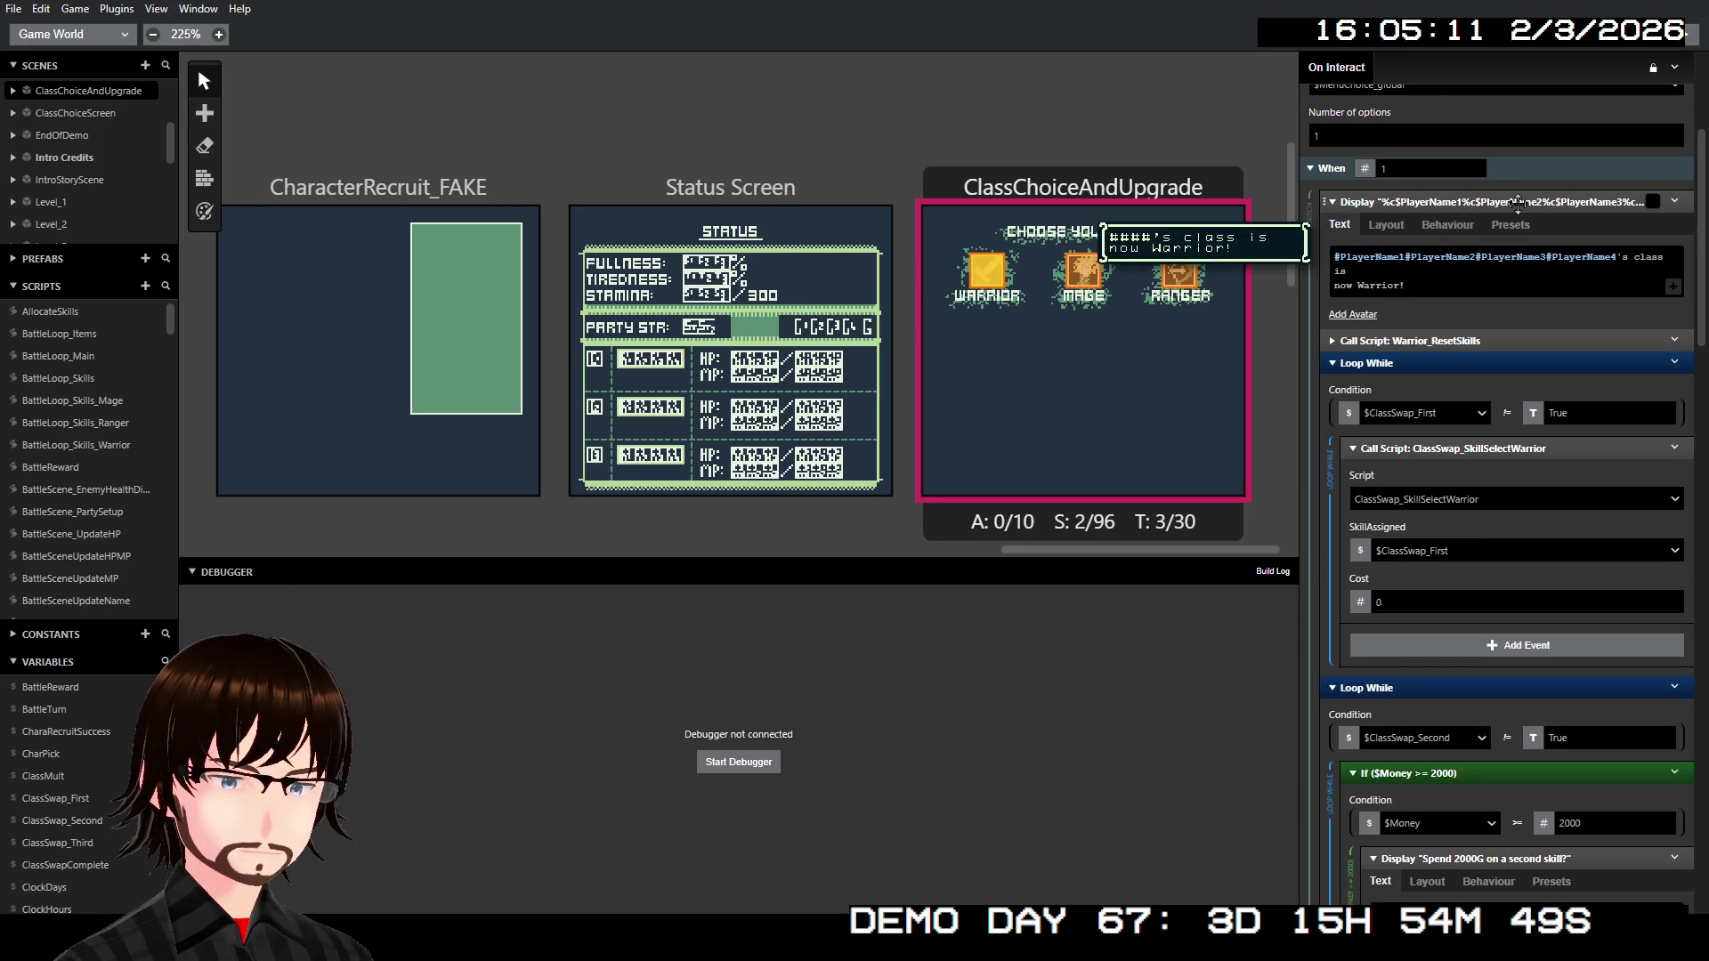
{"action": "left_click", "coordinate": [1487, 273]}
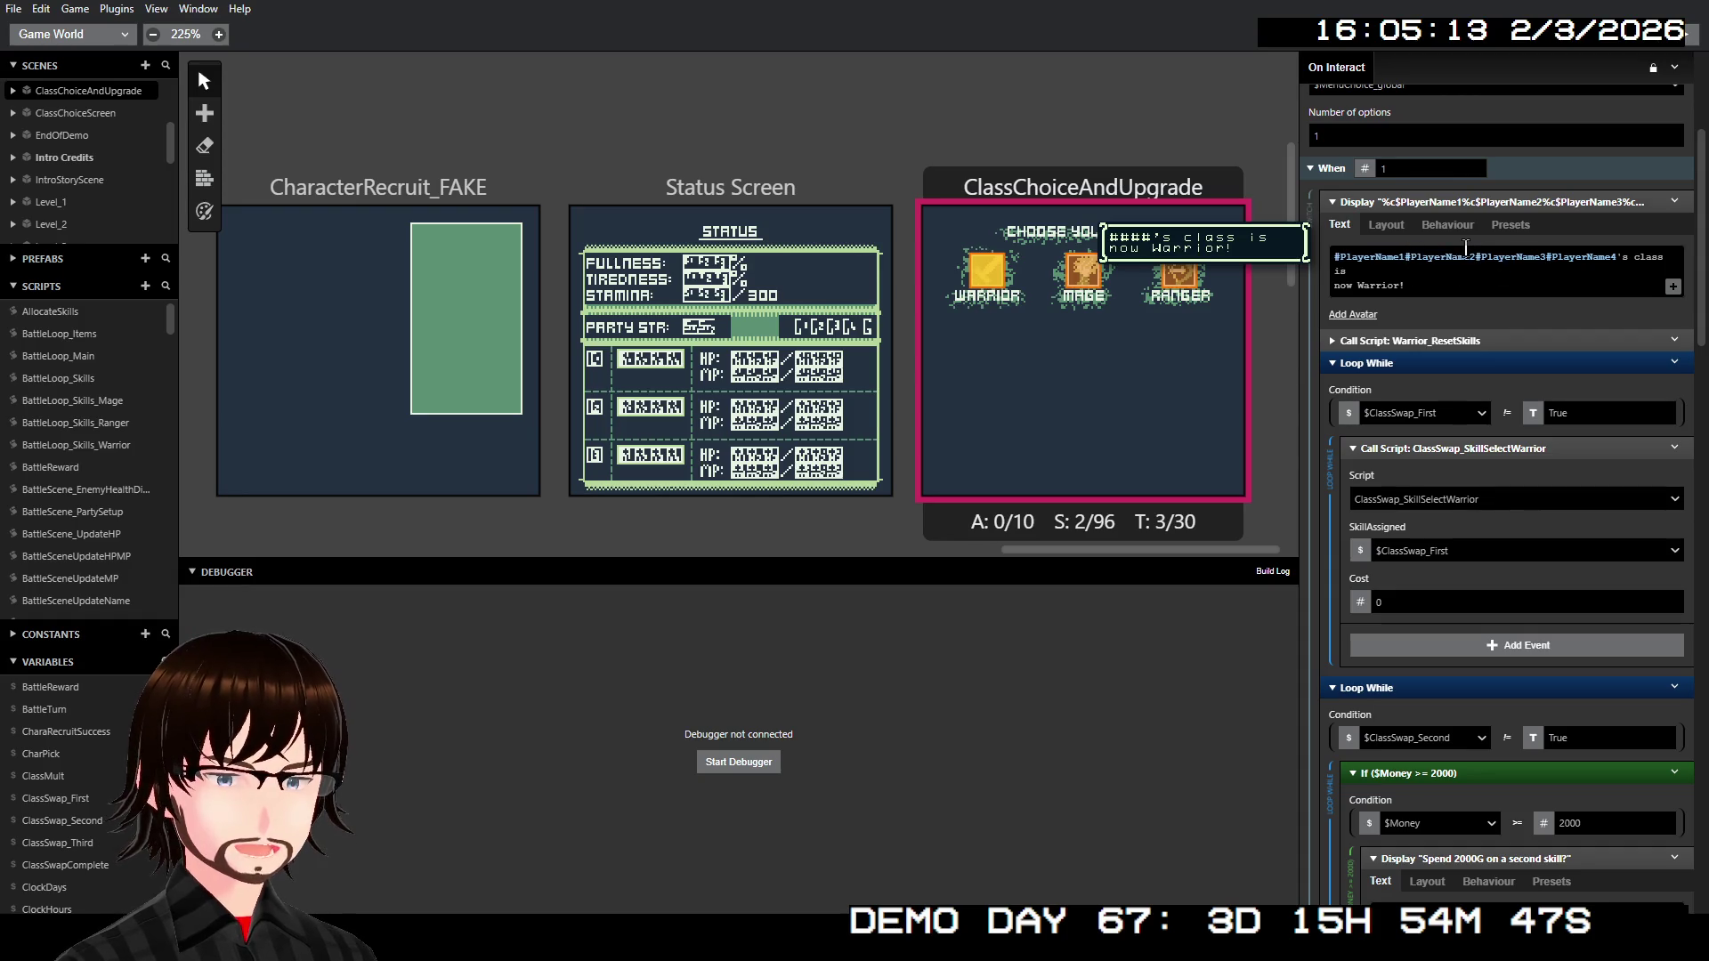
{"action": "double_click", "coordinate": [1577, 257]}
{"action": "left_click", "coordinate": [1555, 260]}
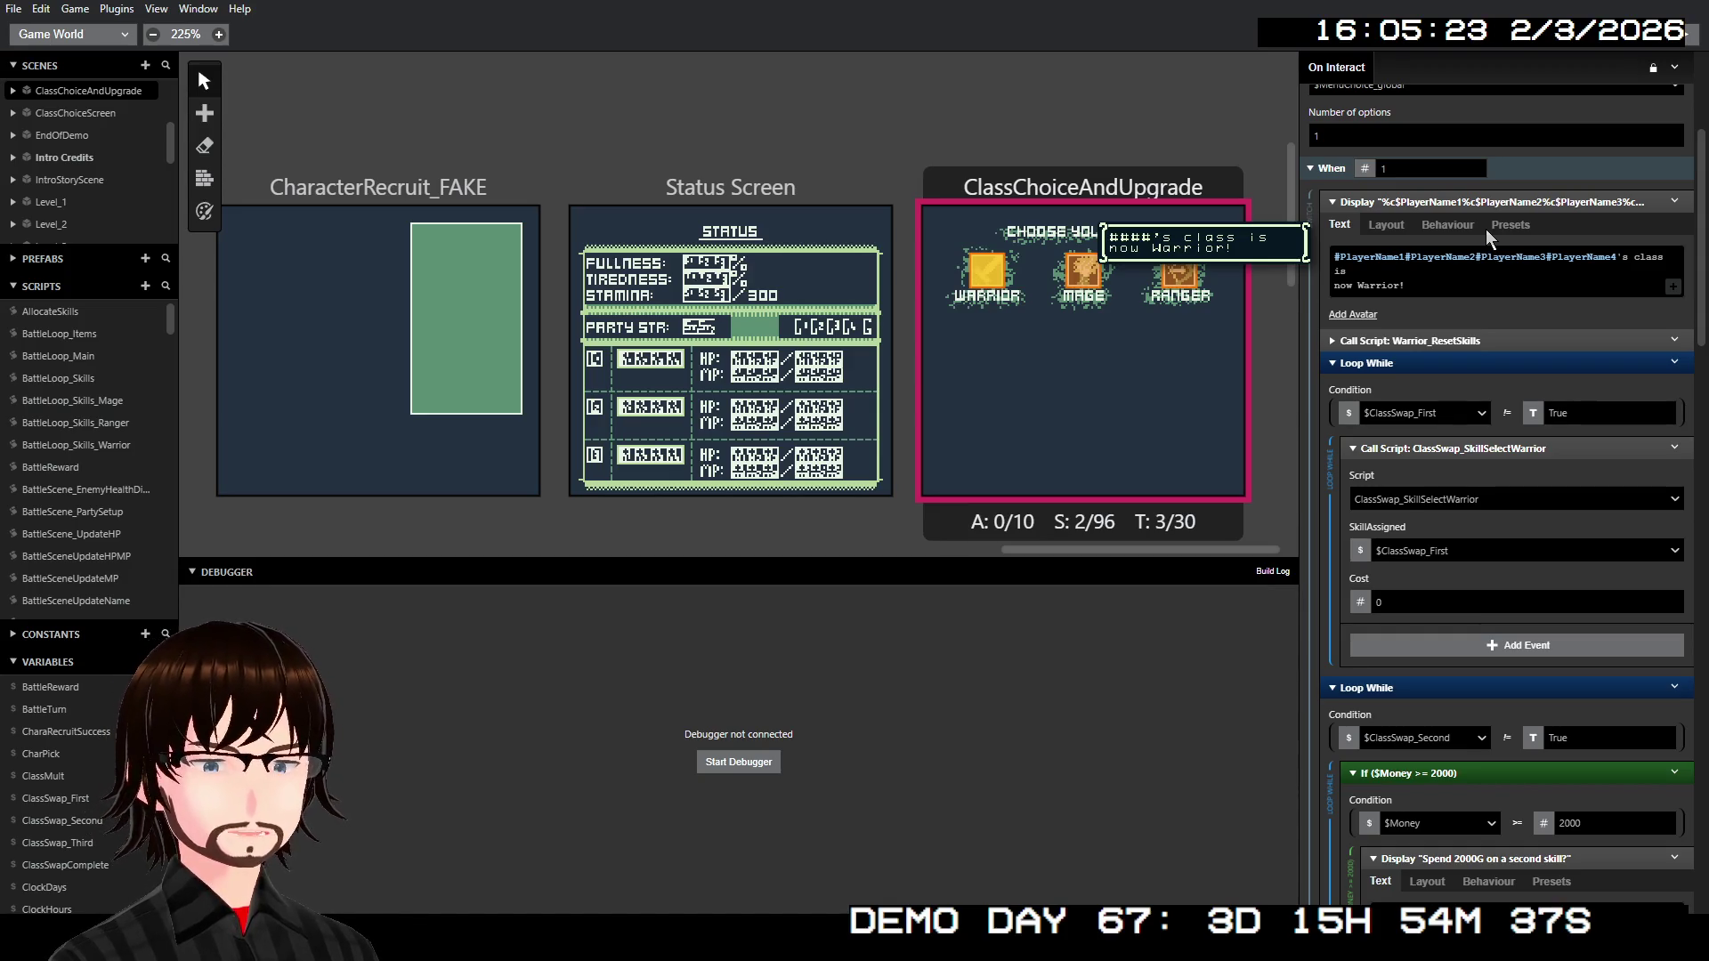
{"action": "left_click", "coordinate": [1471, 207]}
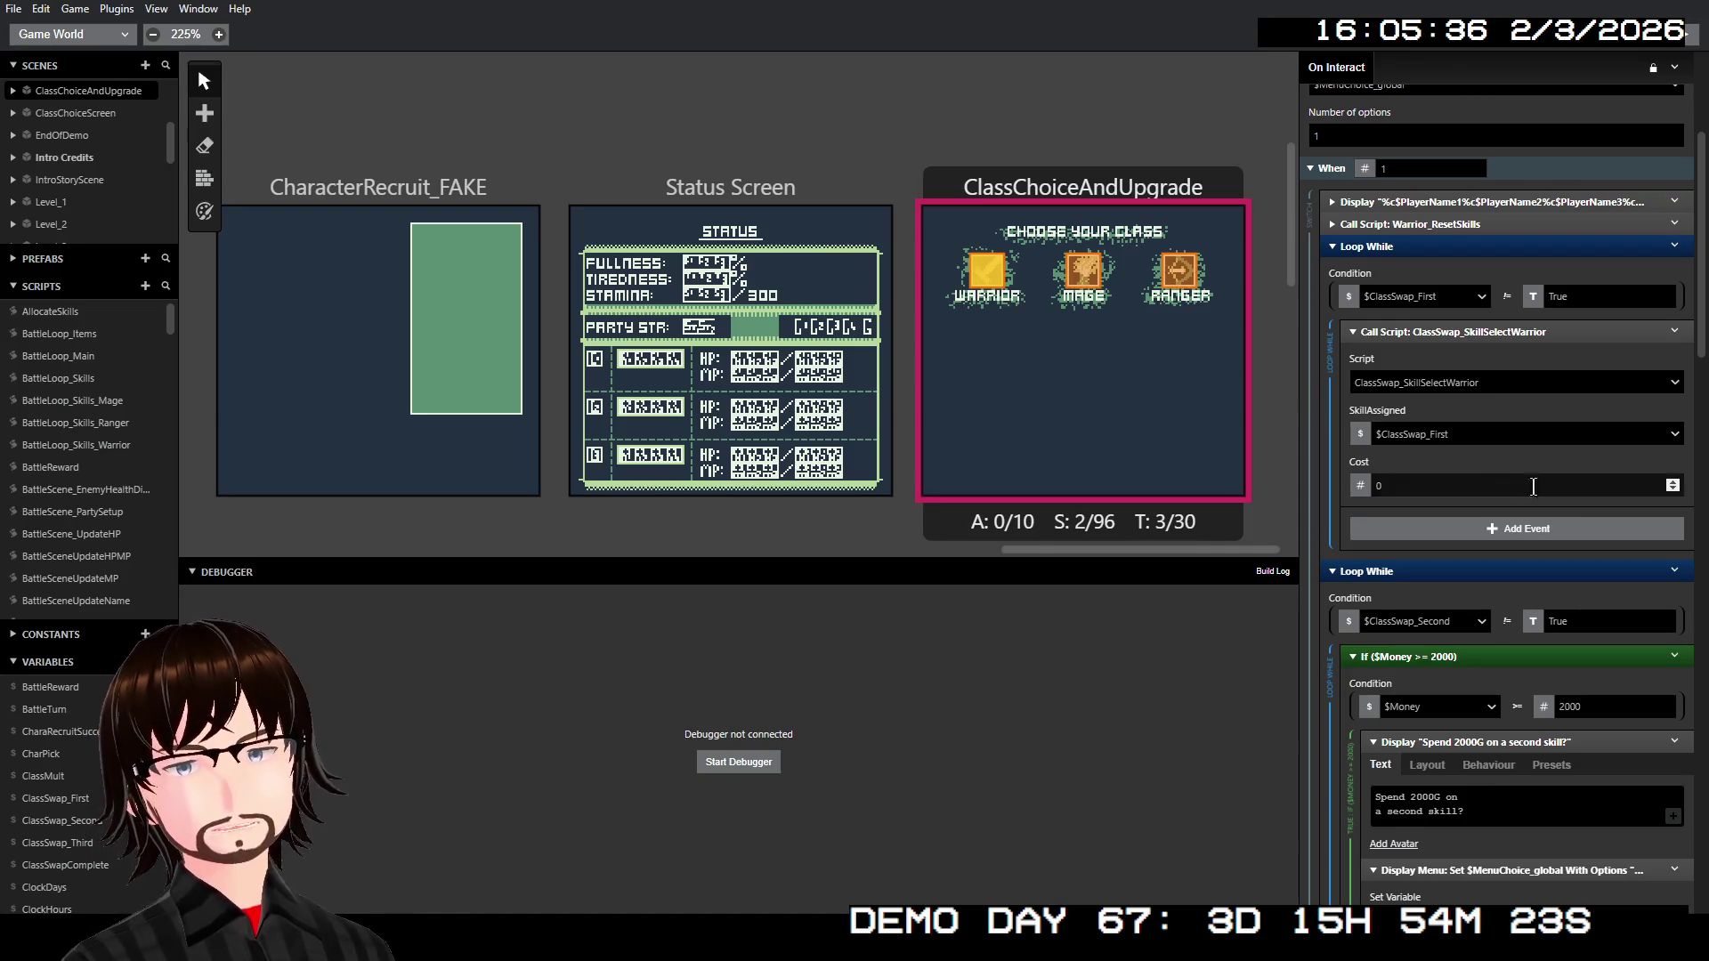
{"action": "scroll", "coordinate": [1543, 497], "scroll_direction": "down", "scroll_amount": 3}
{"action": "scroll", "coordinate": [1543, 505], "scroll_direction": "down", "scroll_amount": 4}
{"action": "scroll", "coordinate": [1540, 506], "scroll_direction": "down", "scroll_amount": 4}
{"action": "scroll", "coordinate": [1537, 508], "scroll_direction": "down", "scroll_amount": 3}
{"action": "scroll", "coordinate": [1538, 509], "scroll_direction": "down", "scroll_amount": 1}
{"action": "mouse_move", "coordinate": [1469, 733]}
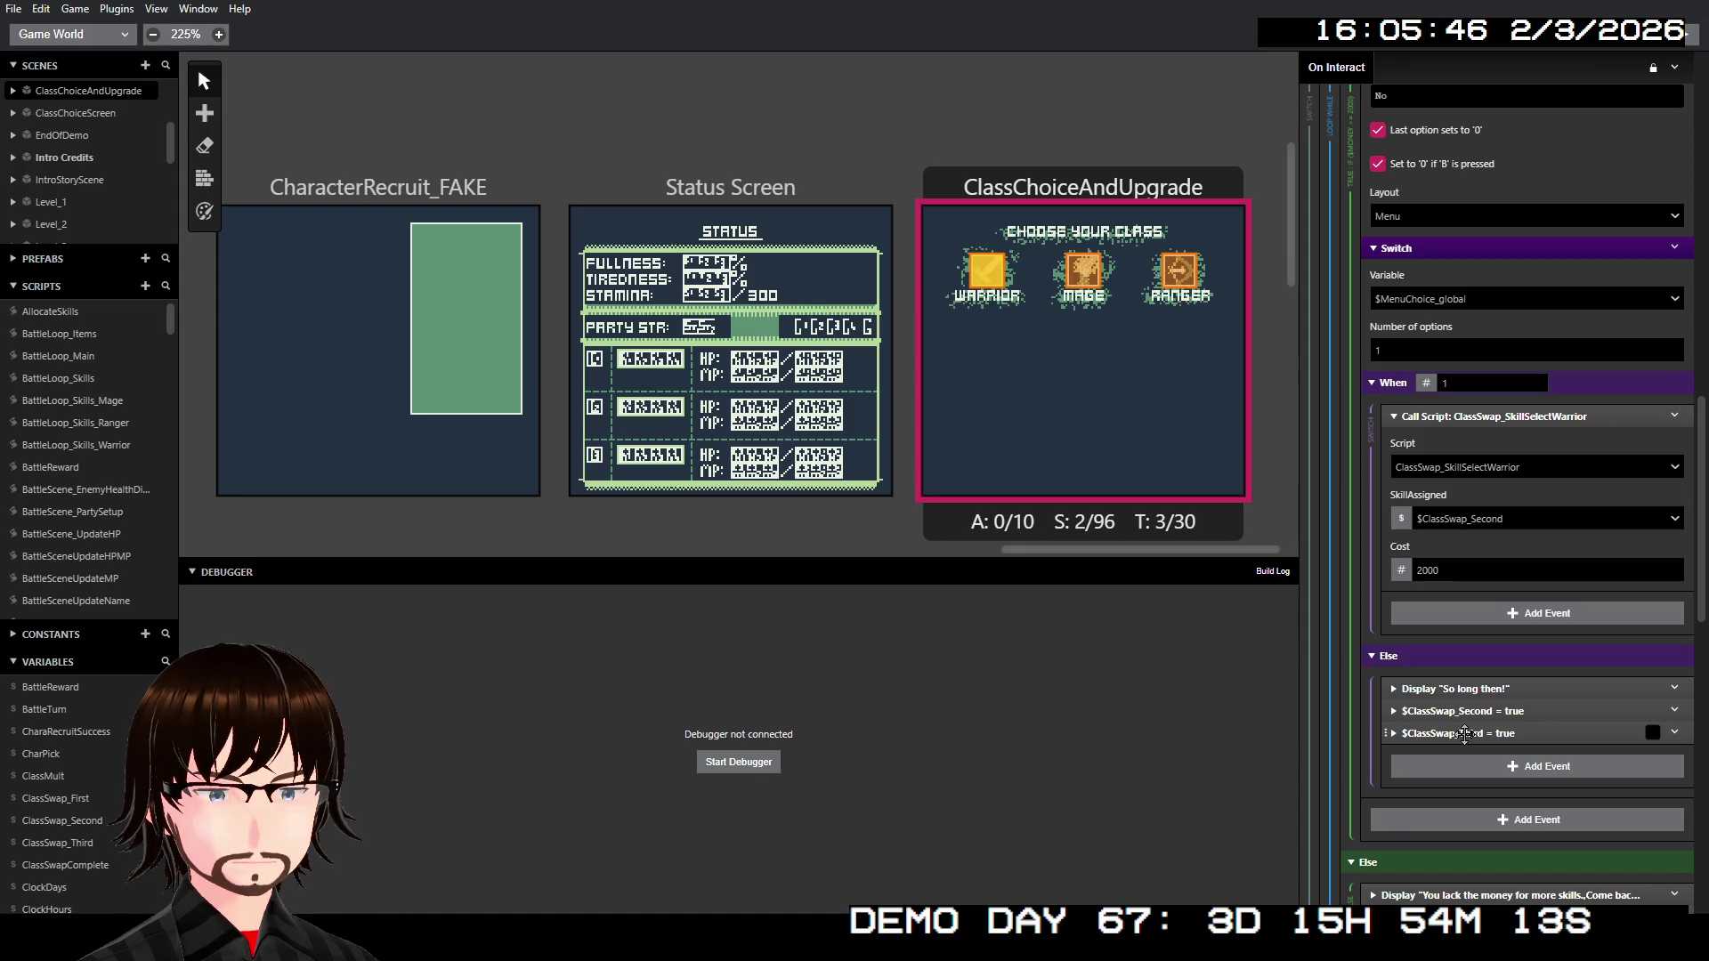
- Insert a Restore Previous Scene From Stack event after the Else branch's $ClassSwap_Third event
{"action": "right_click", "coordinate": [1465, 733]}
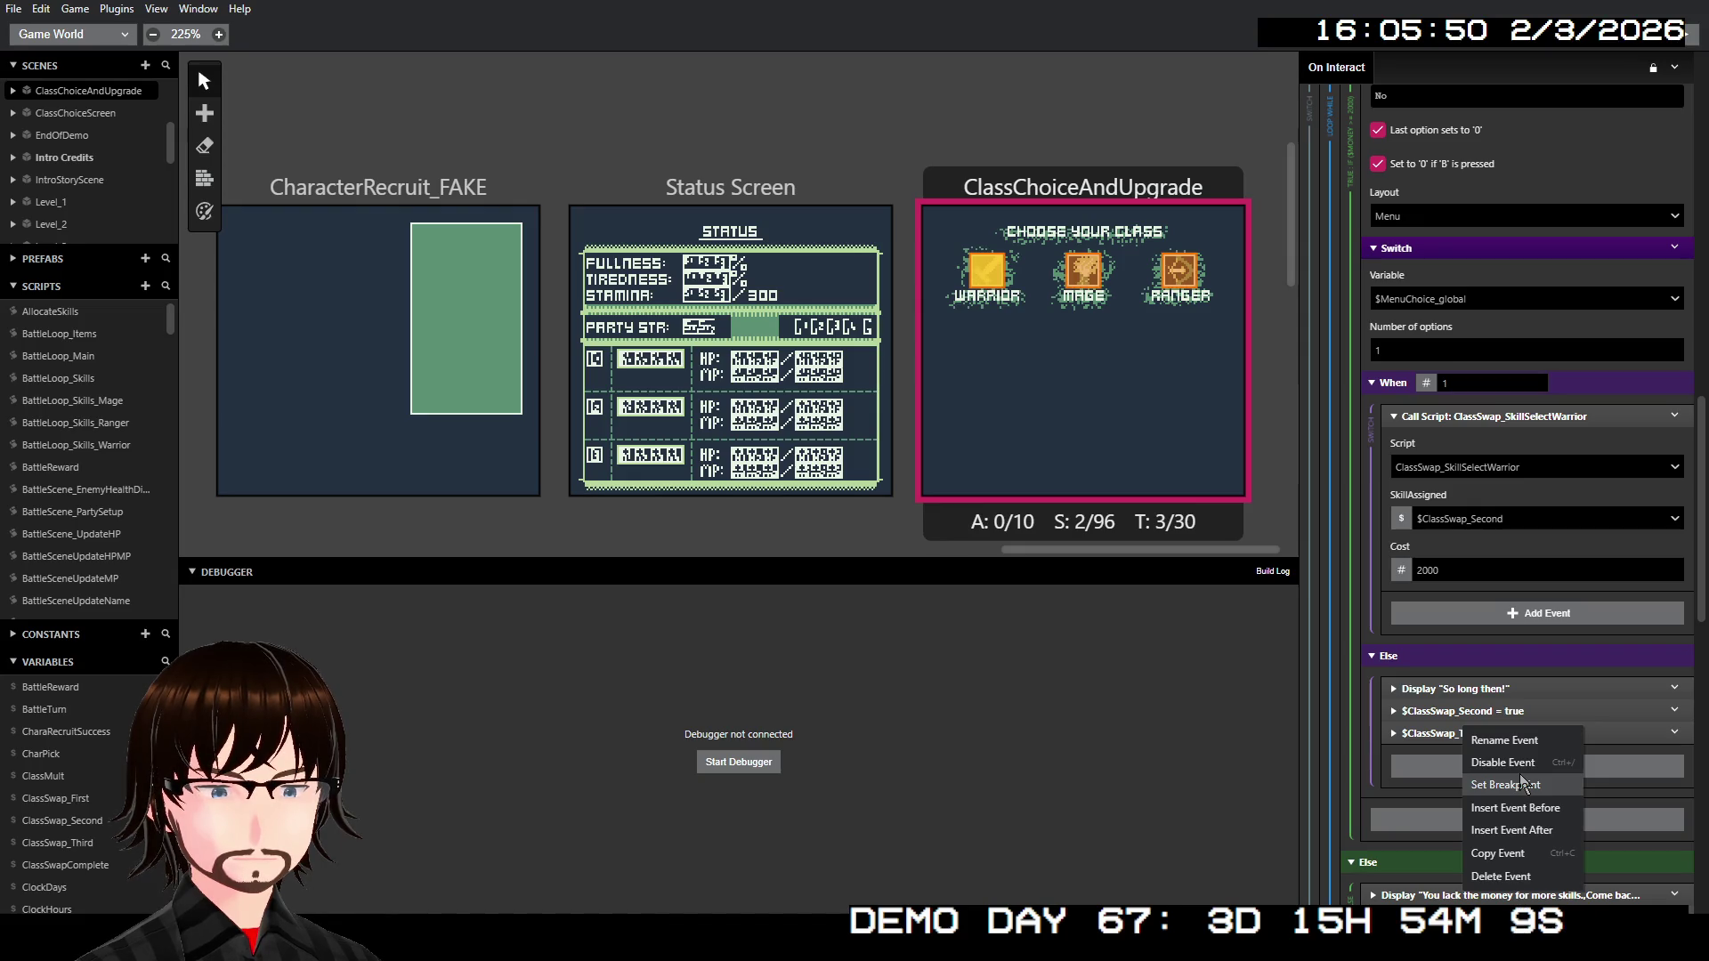
{"action": "left_click", "coordinate": [1440, 640]}
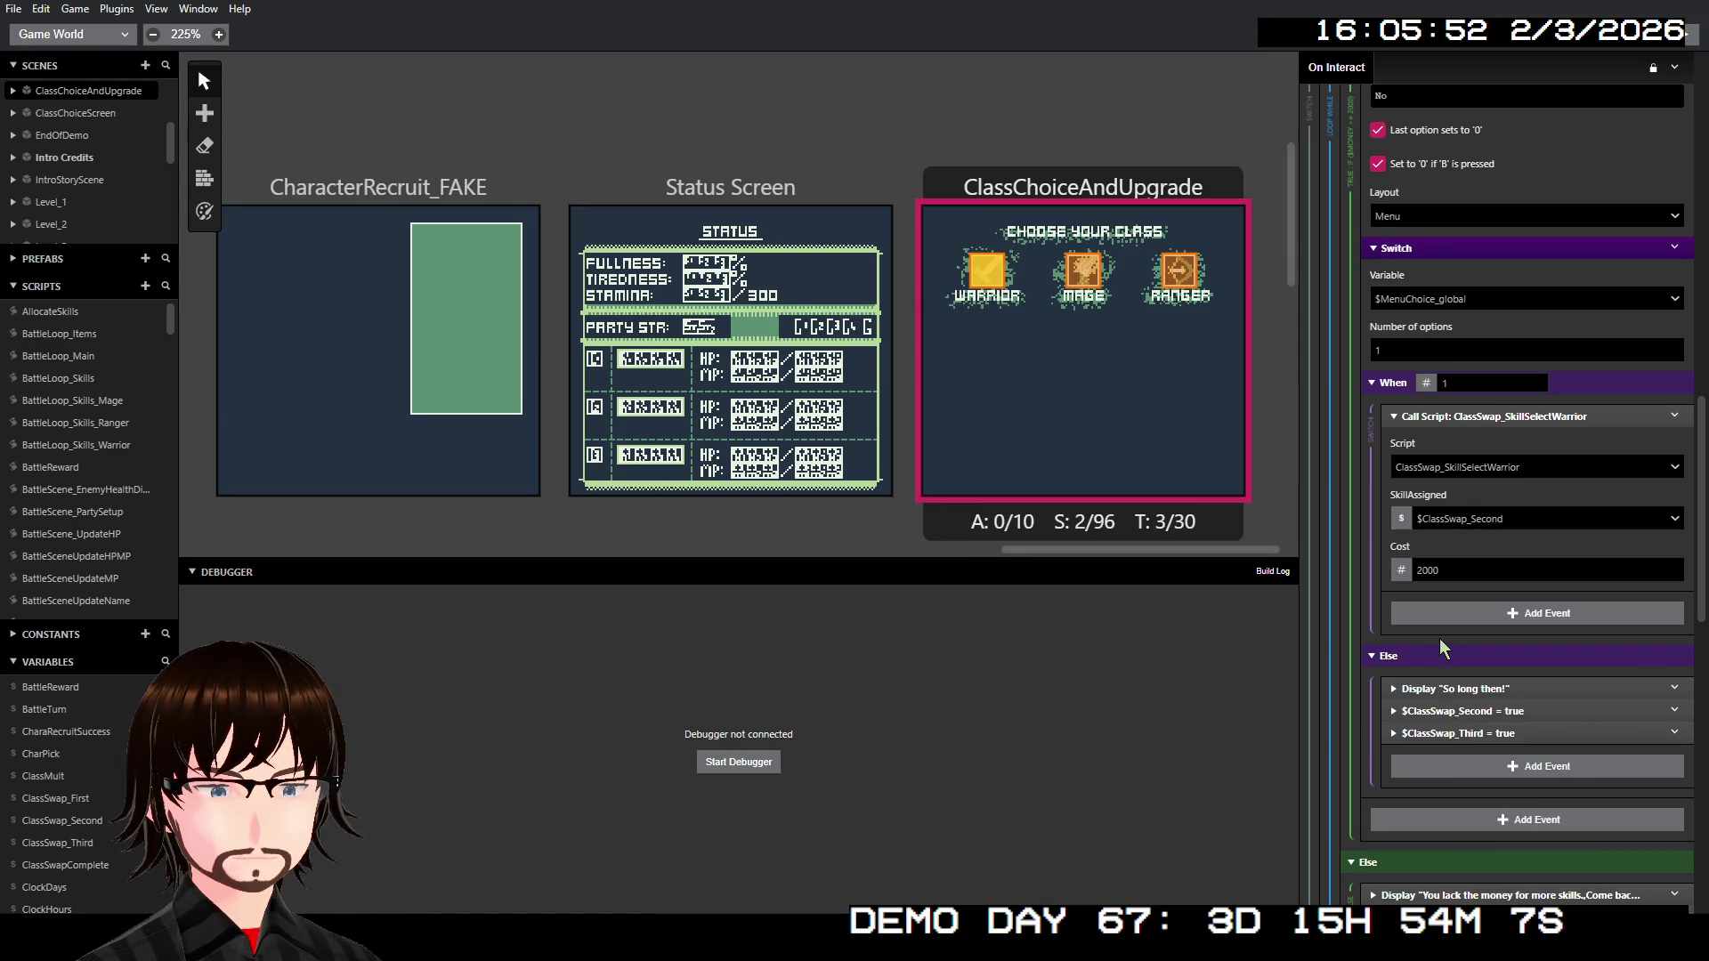
{"action": "scroll", "coordinate": [1439, 639], "scroll_direction": "up", "scroll_amount": 3}
{"action": "scroll", "coordinate": [1473, 639], "scroll_direction": "up", "scroll_amount": 1}
{"action": "scroll", "coordinate": [1494, 641], "scroll_direction": "up", "scroll_amount": 1}
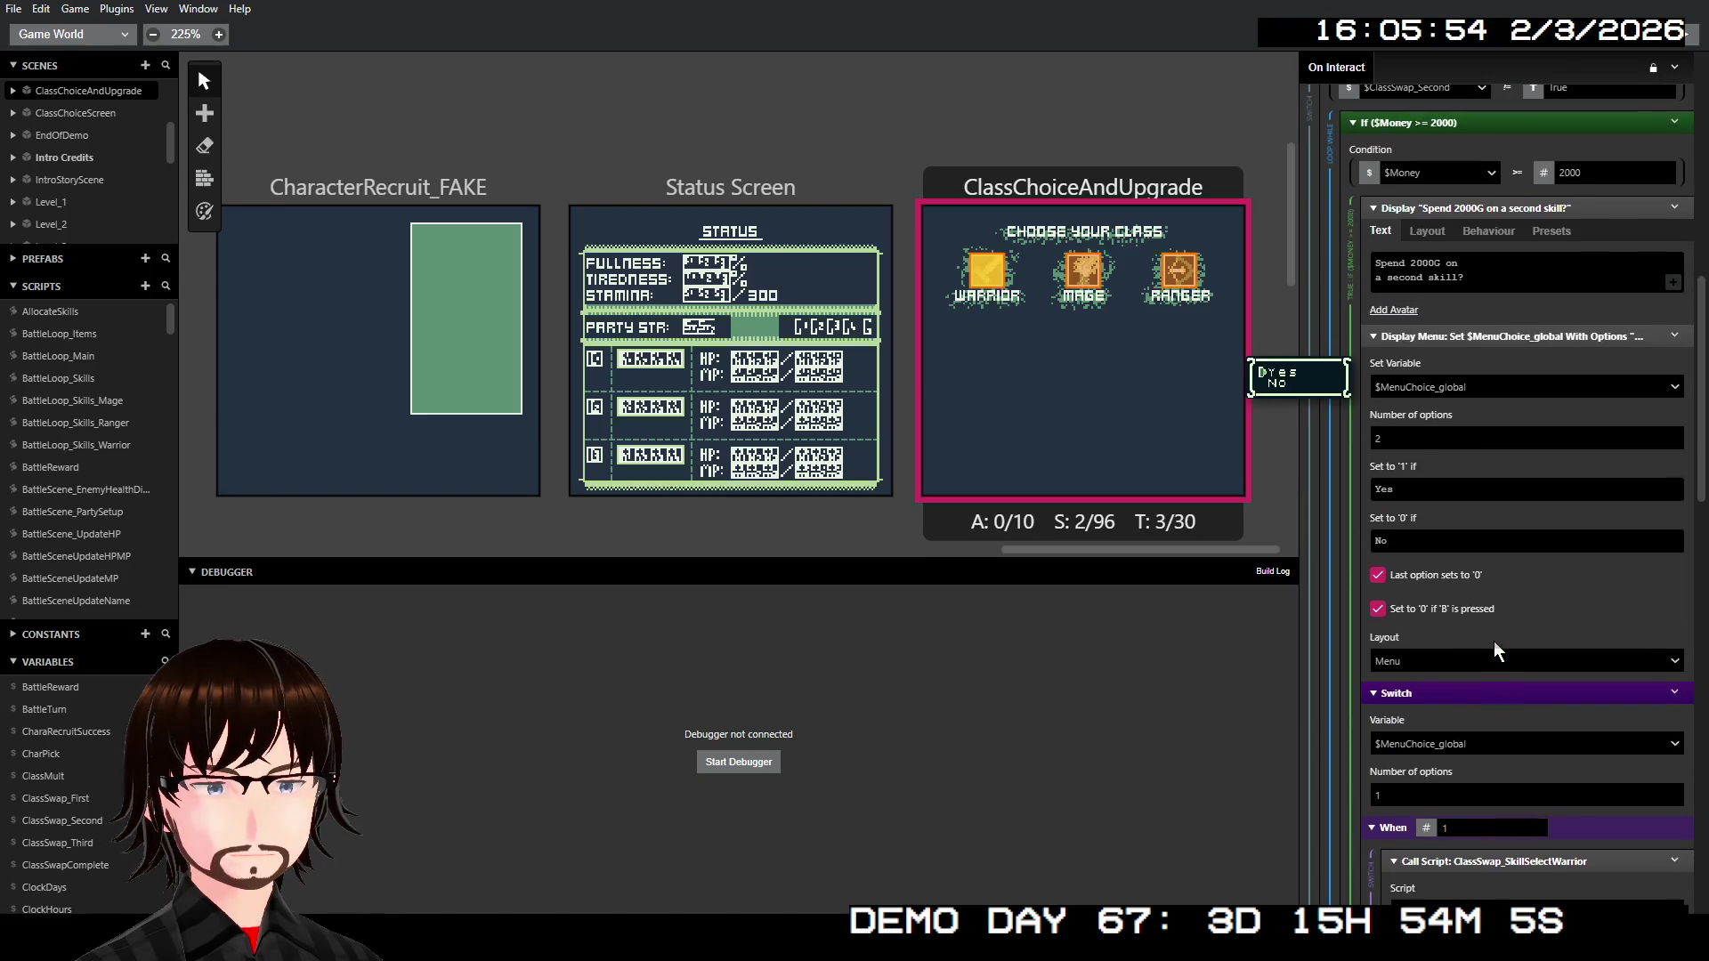
{"action": "scroll", "coordinate": [1495, 650], "scroll_direction": "down", "scroll_amount": 1}
{"action": "scroll", "coordinate": [1494, 650], "scroll_direction": "down", "scroll_amount": 3}
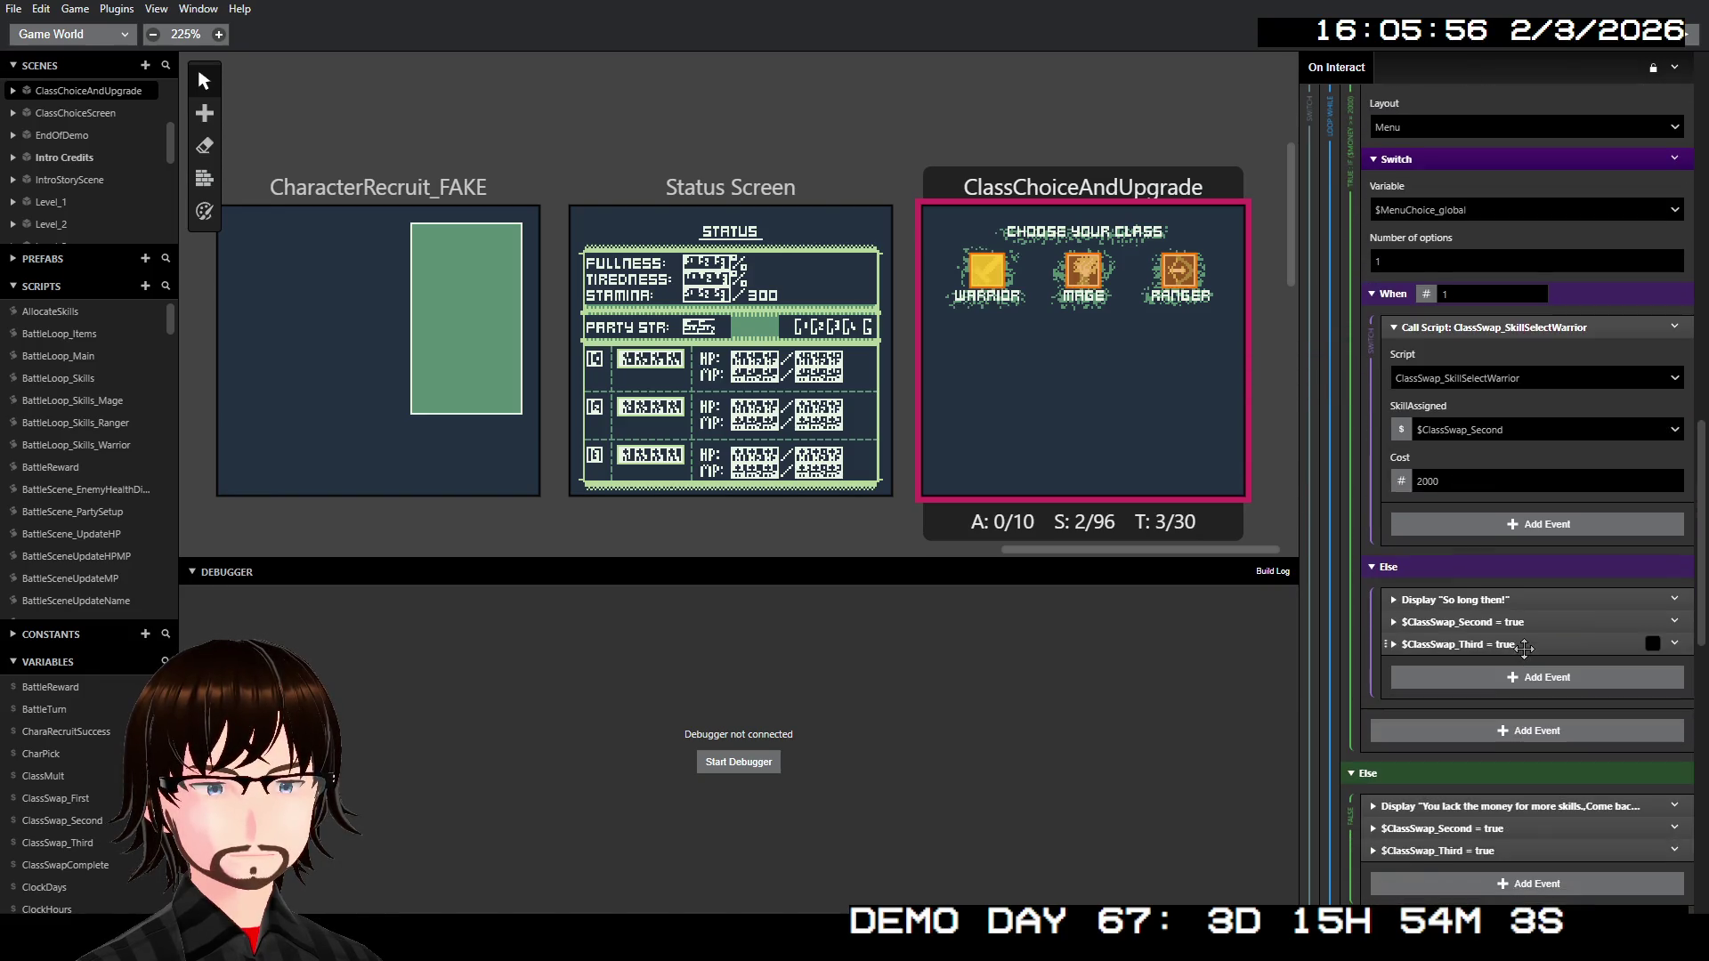
{"action": "right_click", "coordinate": [1480, 646]}
{"action": "right_click", "coordinate": [1448, 652]}
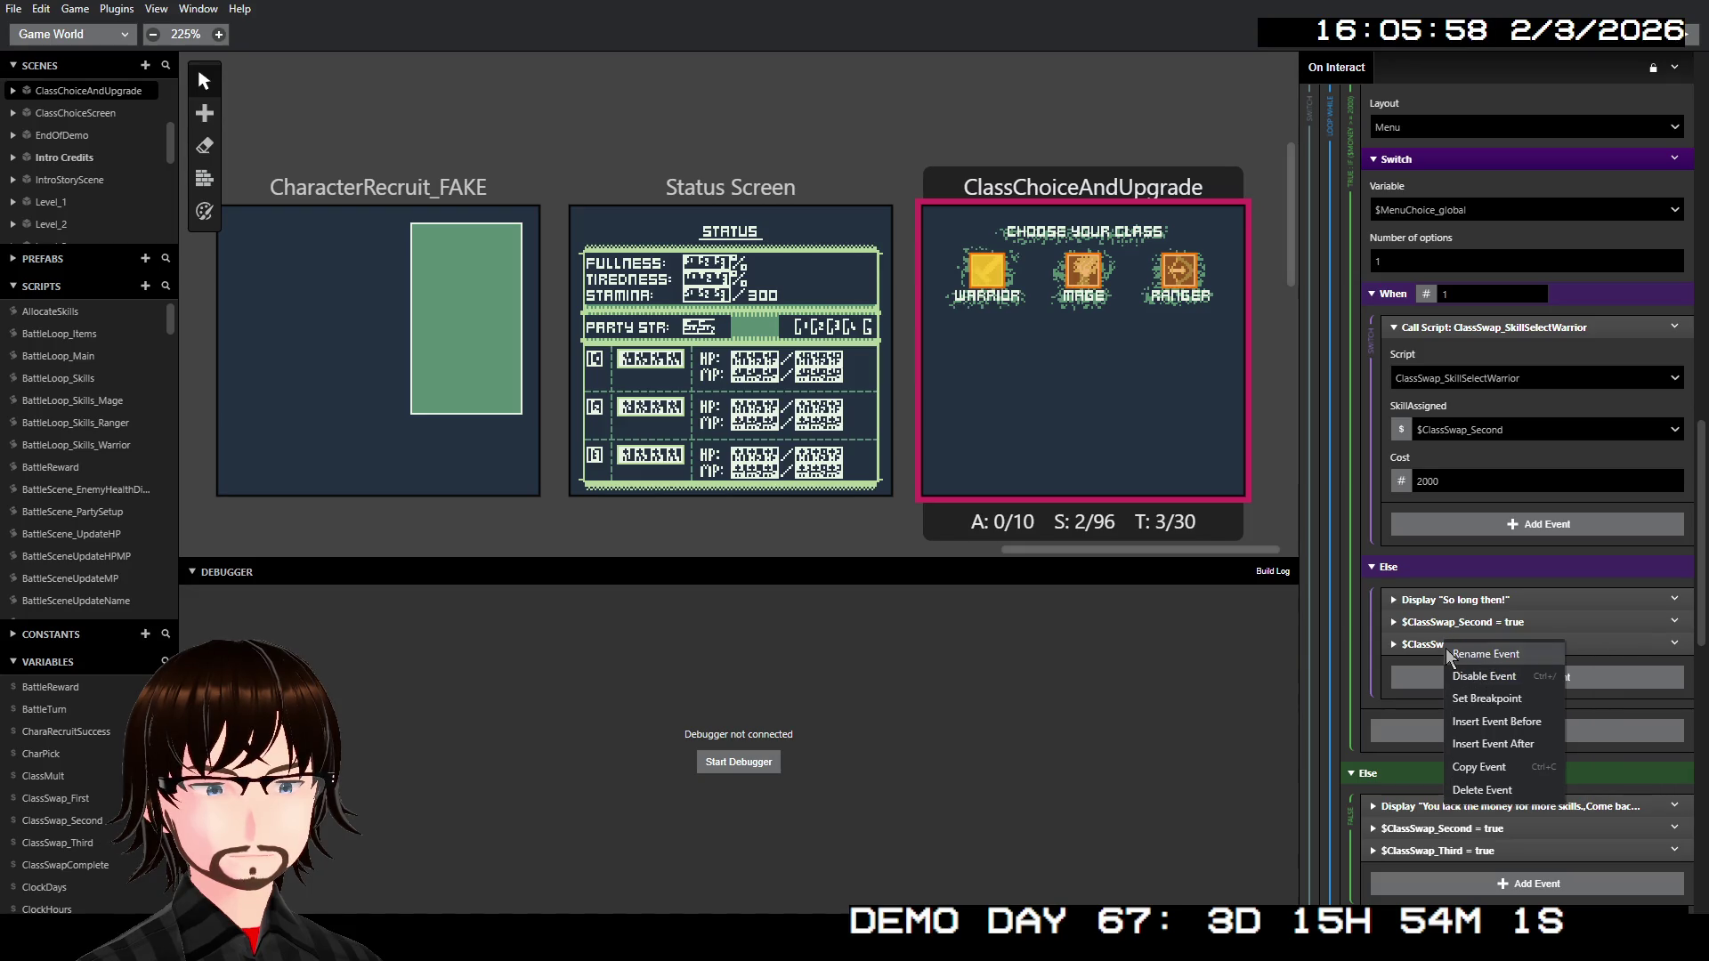
{"action": "left_click", "coordinate": [1512, 746]}
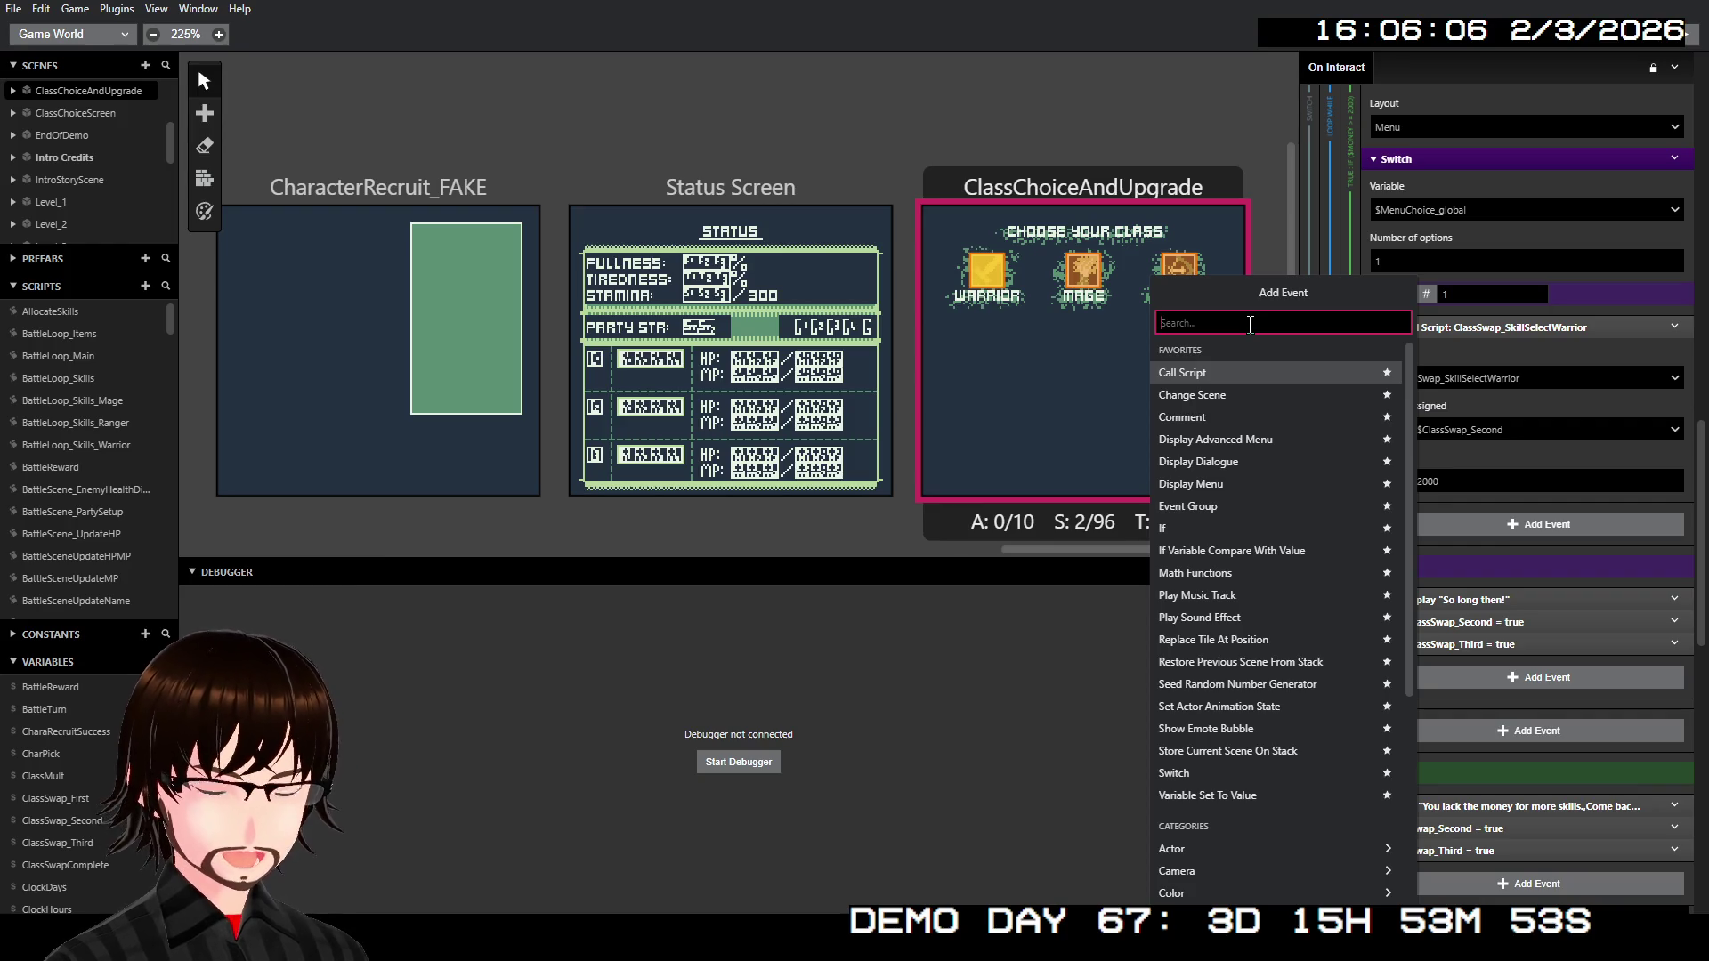
{"action": "type", "text": "stac"}
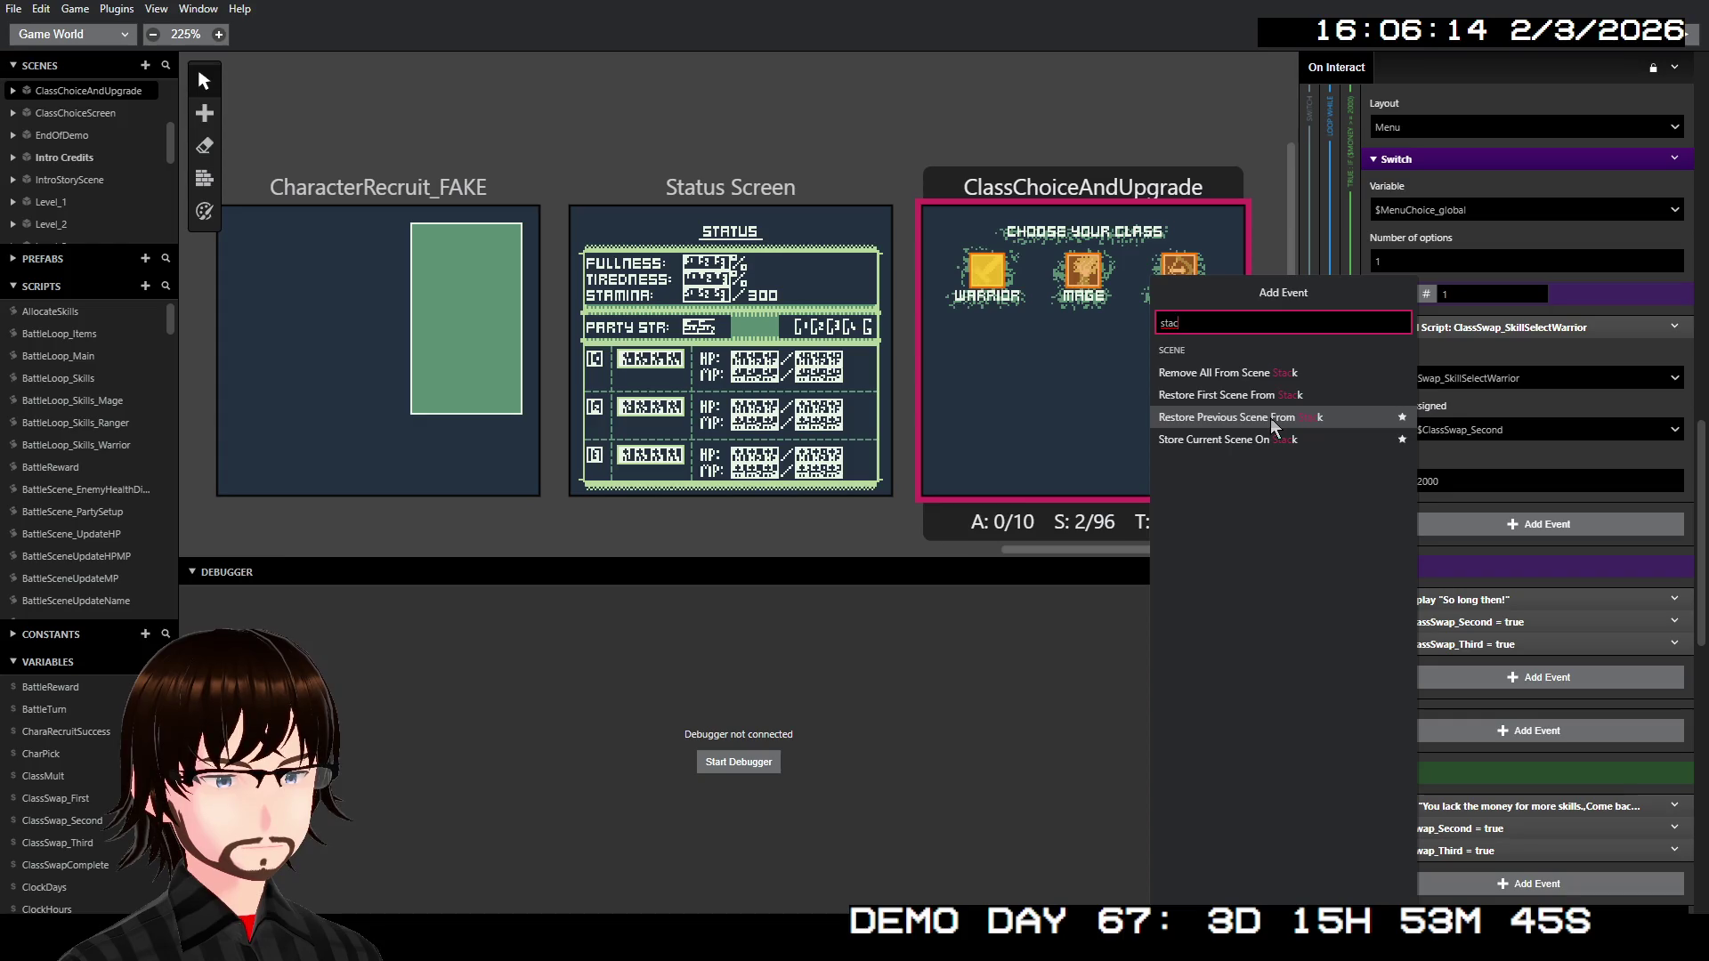
{"action": "left_click", "coordinate": [1270, 418]}
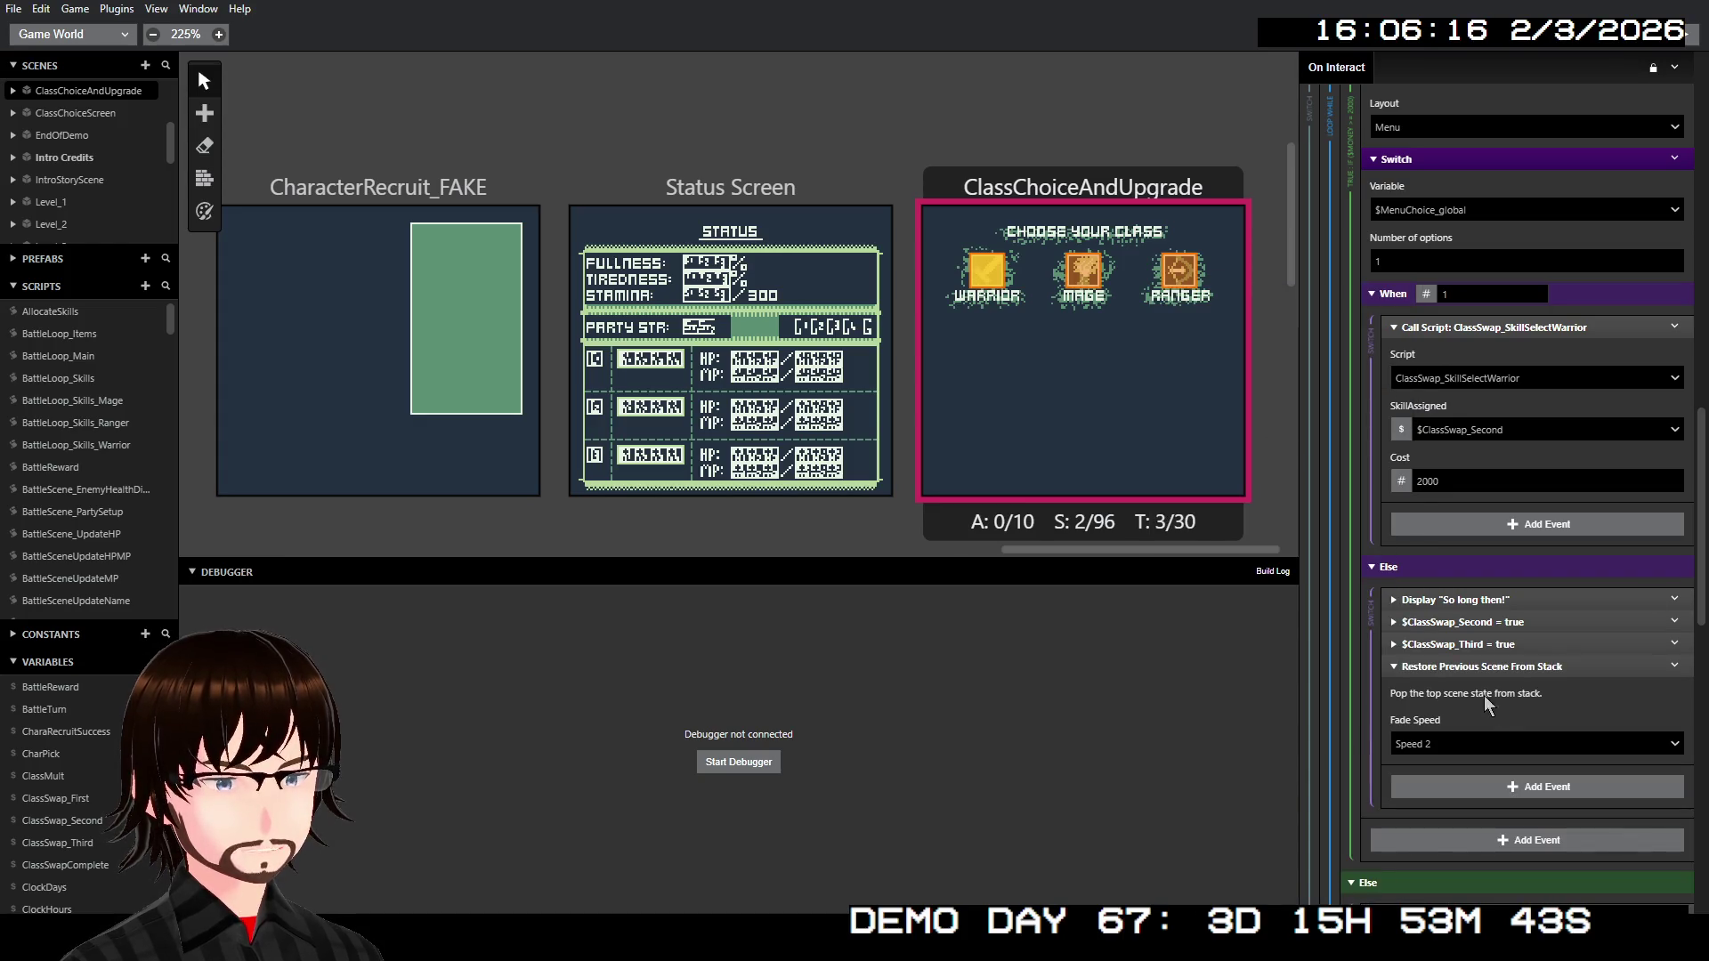
{"action": "left_click", "coordinate": [1480, 665]}
- Copy the Restore Previous Scene From Stack event and paste it into the money-shortage Else branch
{"action": "right_click", "coordinate": [1475, 666]}
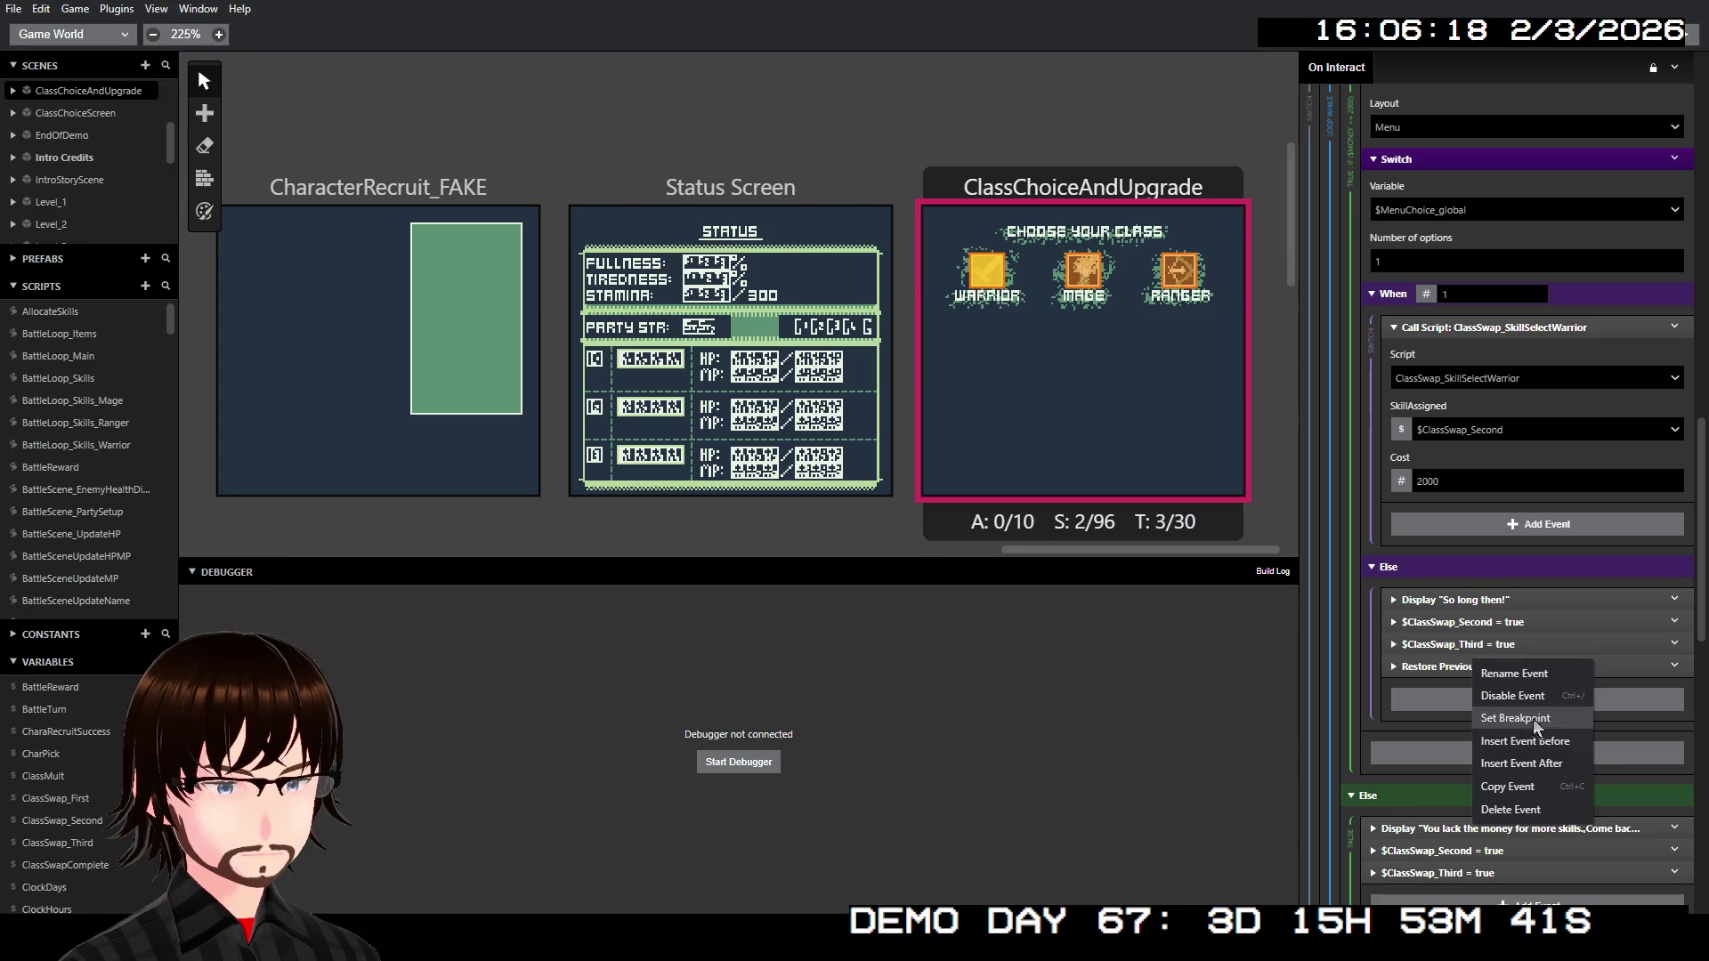
{"action": "left_click", "coordinate": [1532, 787]}
{"action": "scroll", "coordinate": [1539, 723], "scroll_direction": "down", "scroll_amount": 1}
{"action": "scroll", "coordinate": [1539, 723], "scroll_direction": "down", "scroll_amount": 4}
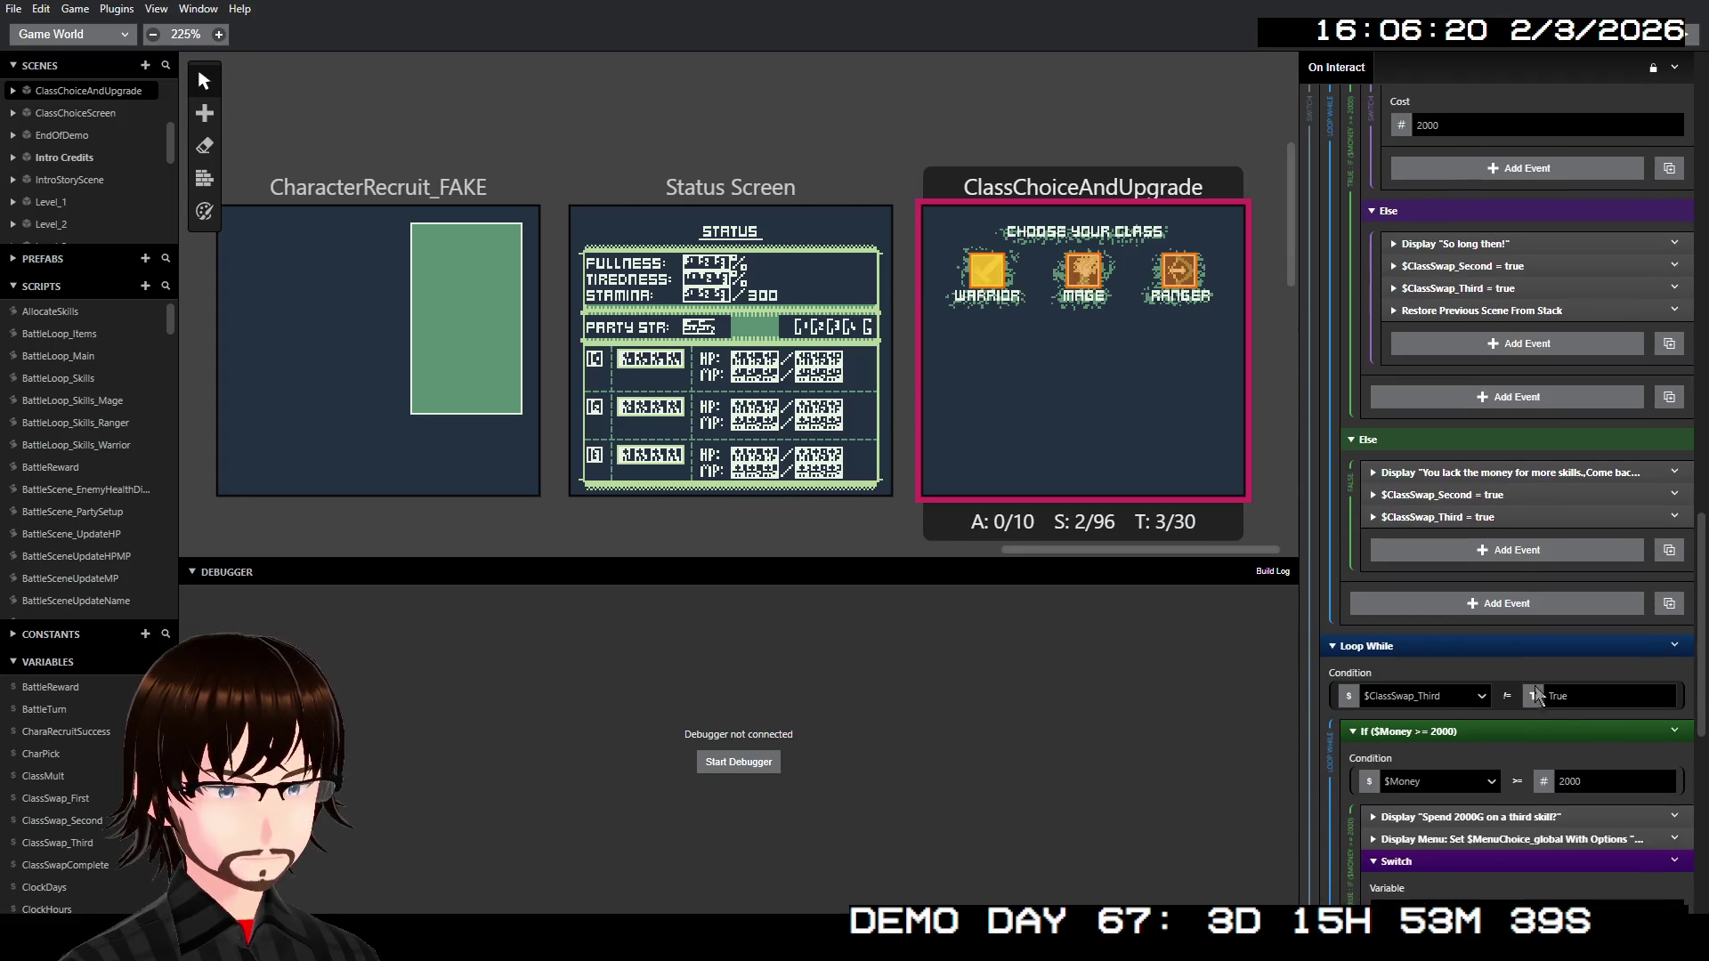
{"action": "right_click", "coordinate": [1459, 517]}
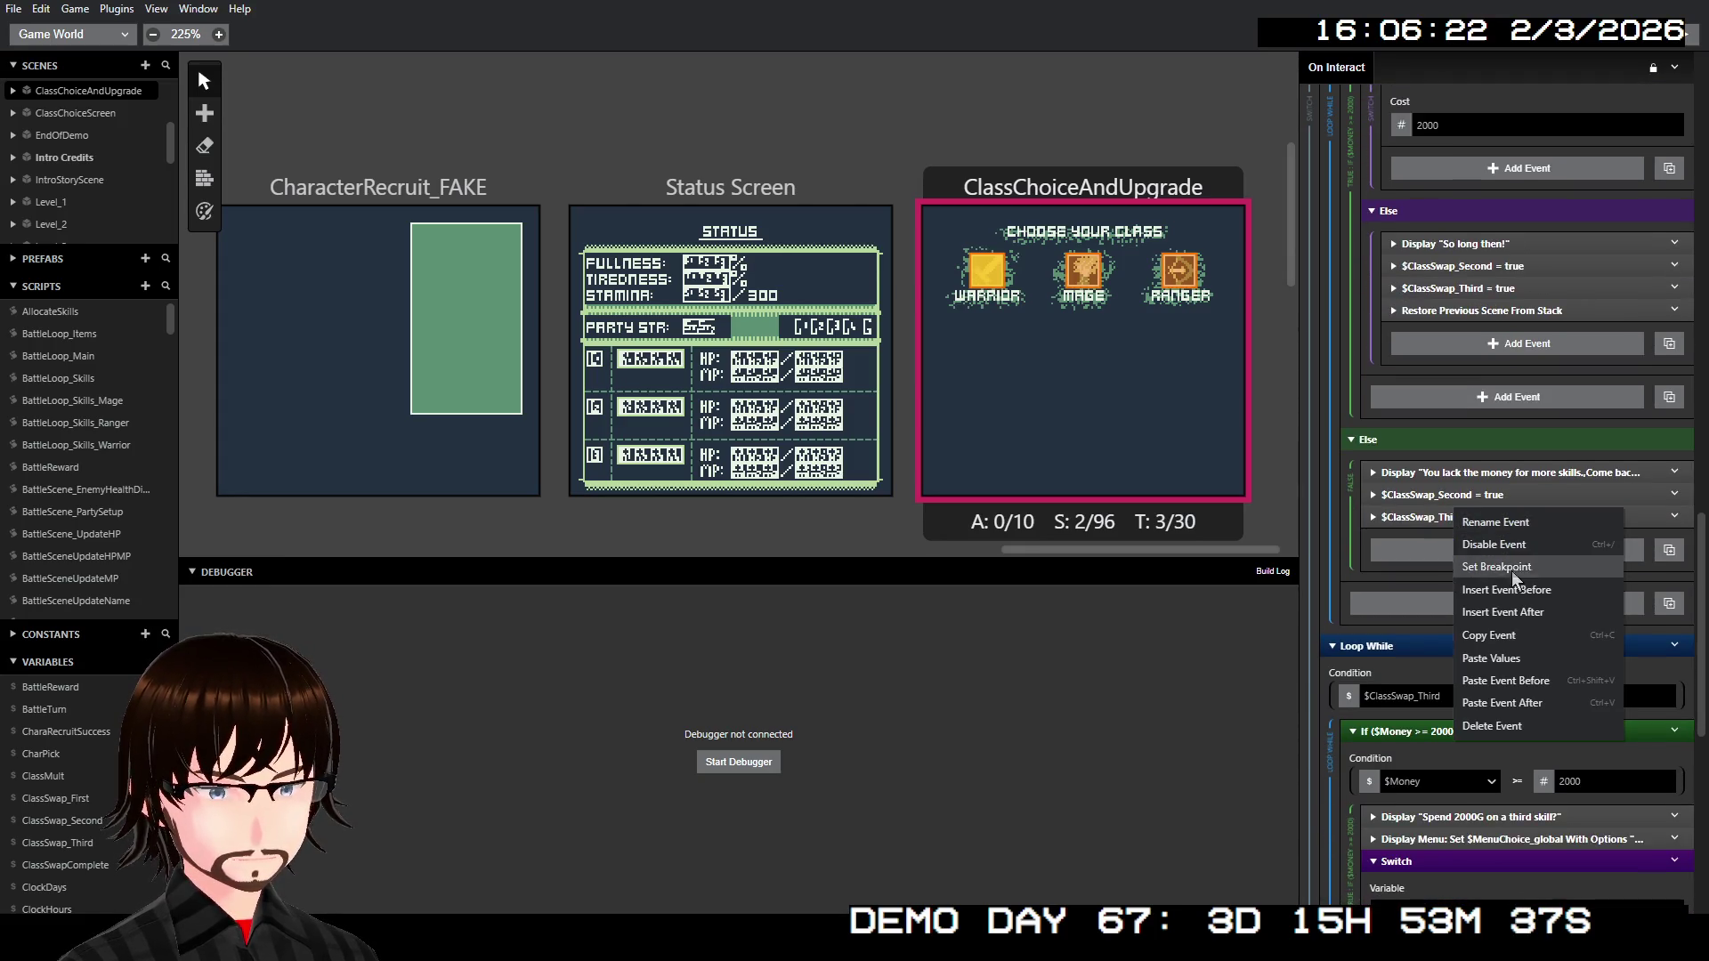
{"action": "left_click", "coordinate": [1532, 705]}
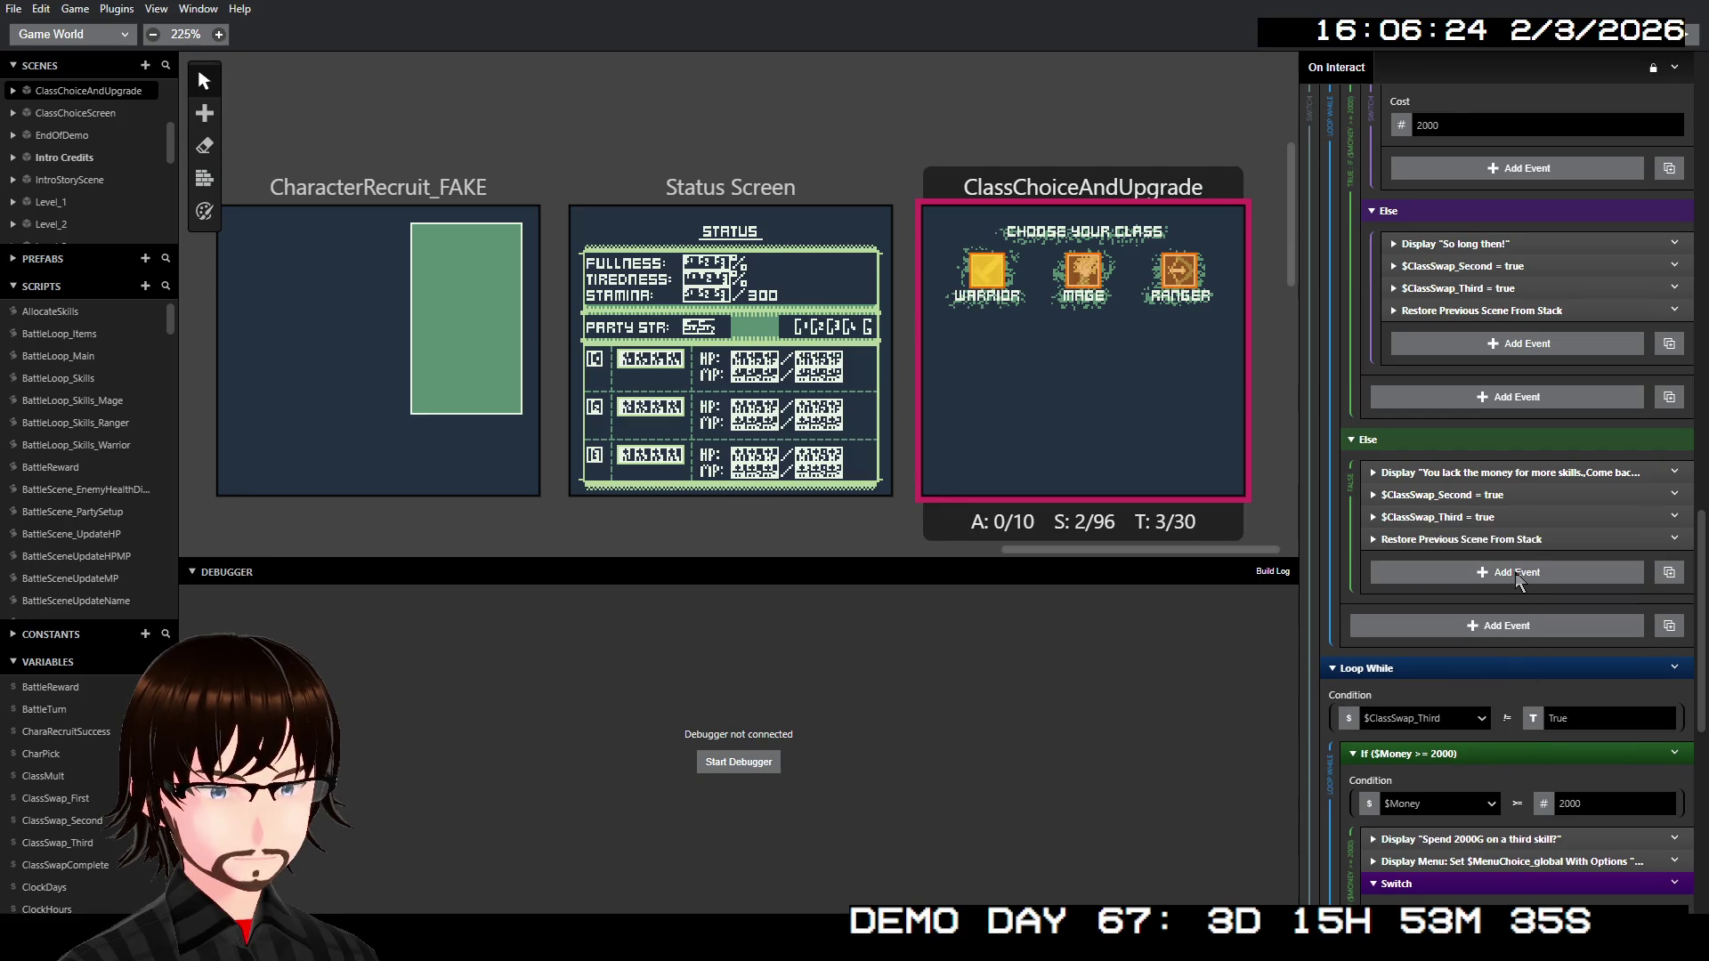
{"action": "scroll", "coordinate": [1515, 572], "scroll_direction": "down", "scroll_amount": 3}
{"action": "scroll", "coordinate": [1517, 587], "scroll_direction": "down", "scroll_amount": 2}
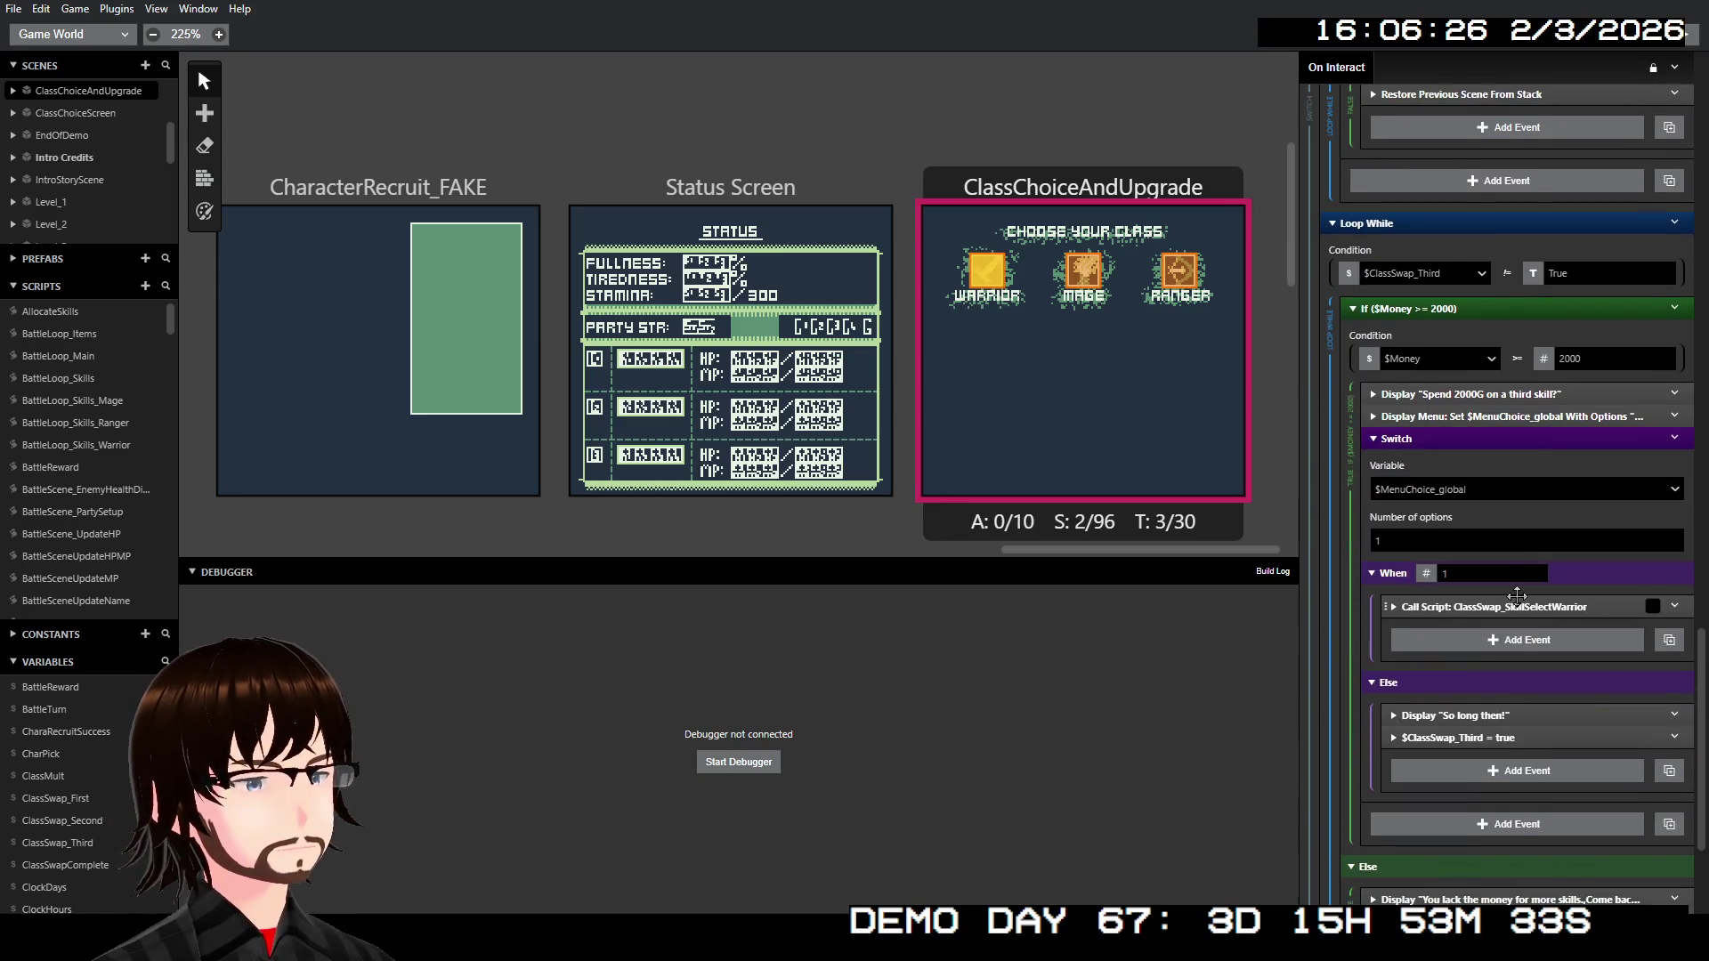
{"action": "scroll", "coordinate": [1517, 597], "scroll_direction": "down", "scroll_amount": 2}
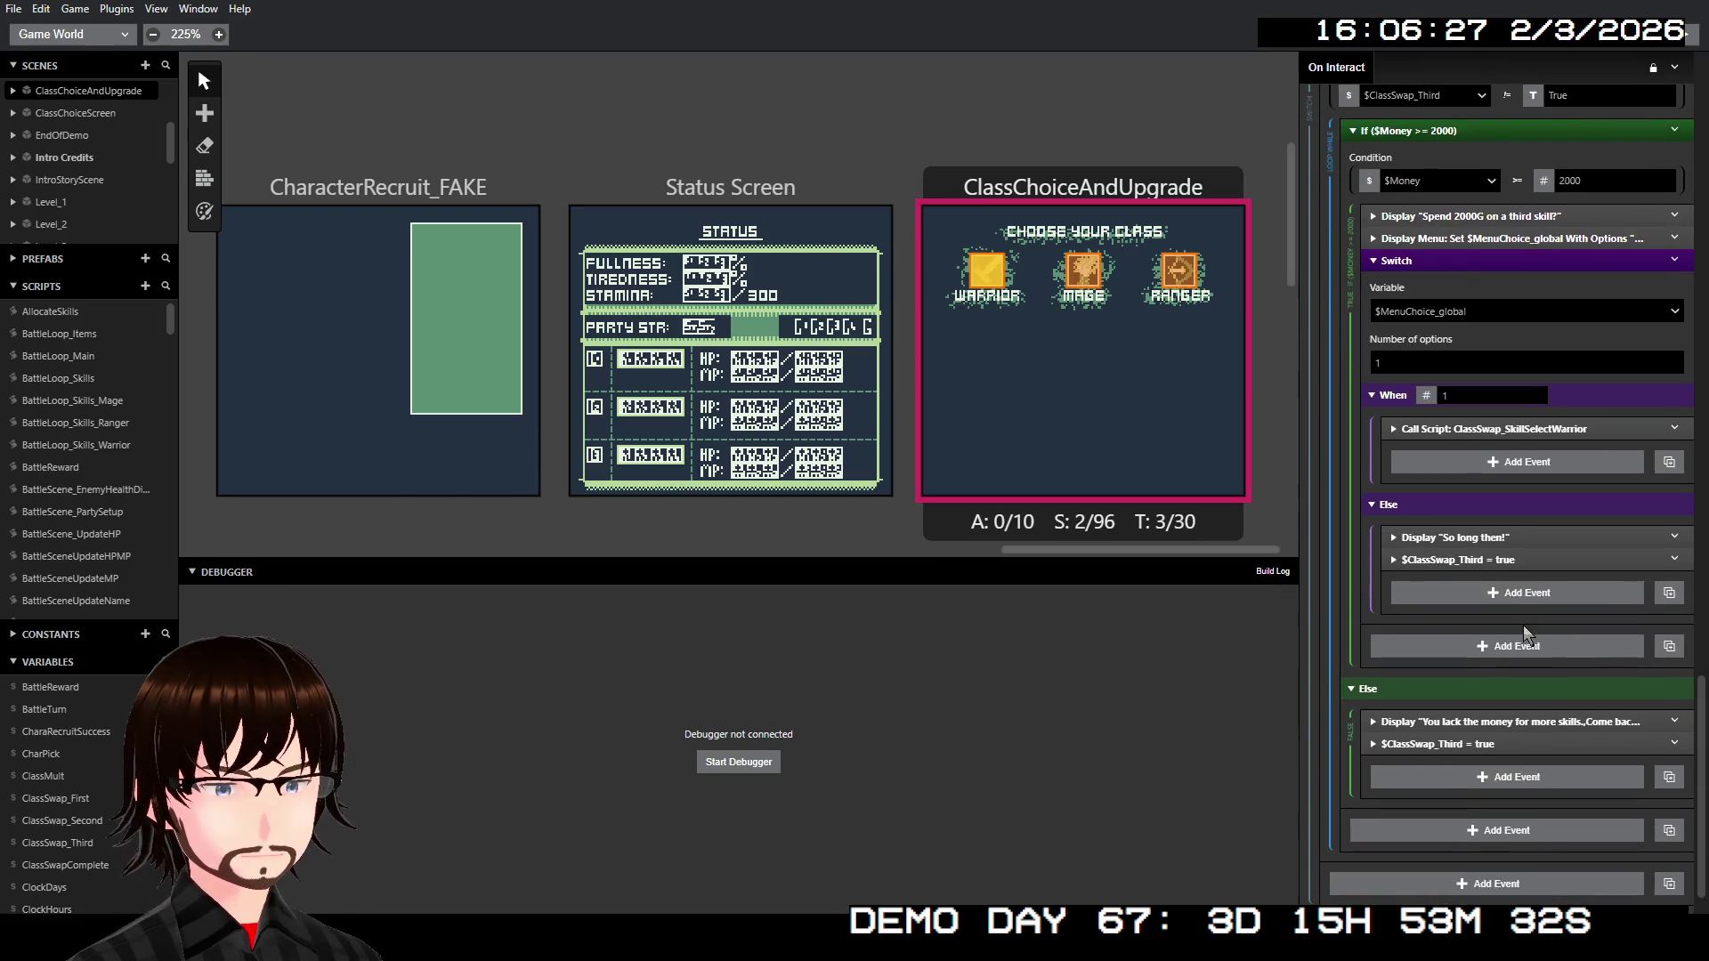
- Paste the restore-scene event after the third-skill and next $ClassSwap_Third events
{"action": "right_click", "coordinate": [1495, 563]}
{"action": "left_click", "coordinate": [1565, 756]}
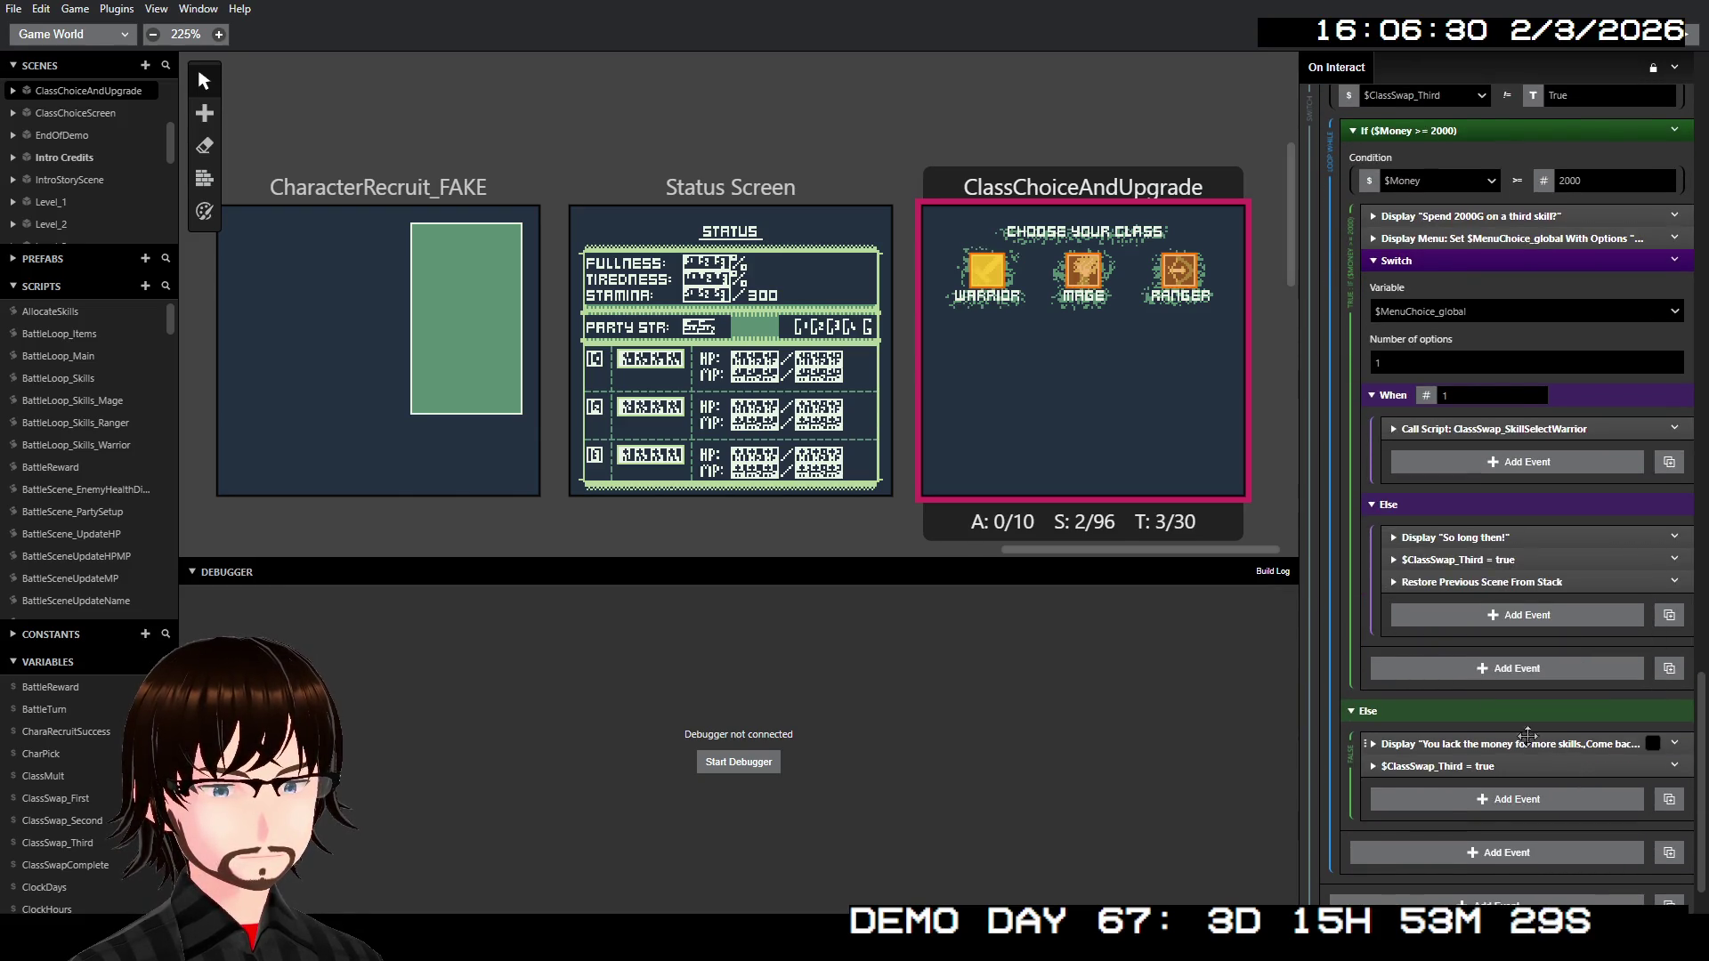
{"action": "right_click", "coordinate": [1480, 765]}
{"action": "left_click", "coordinate": [1564, 860]}
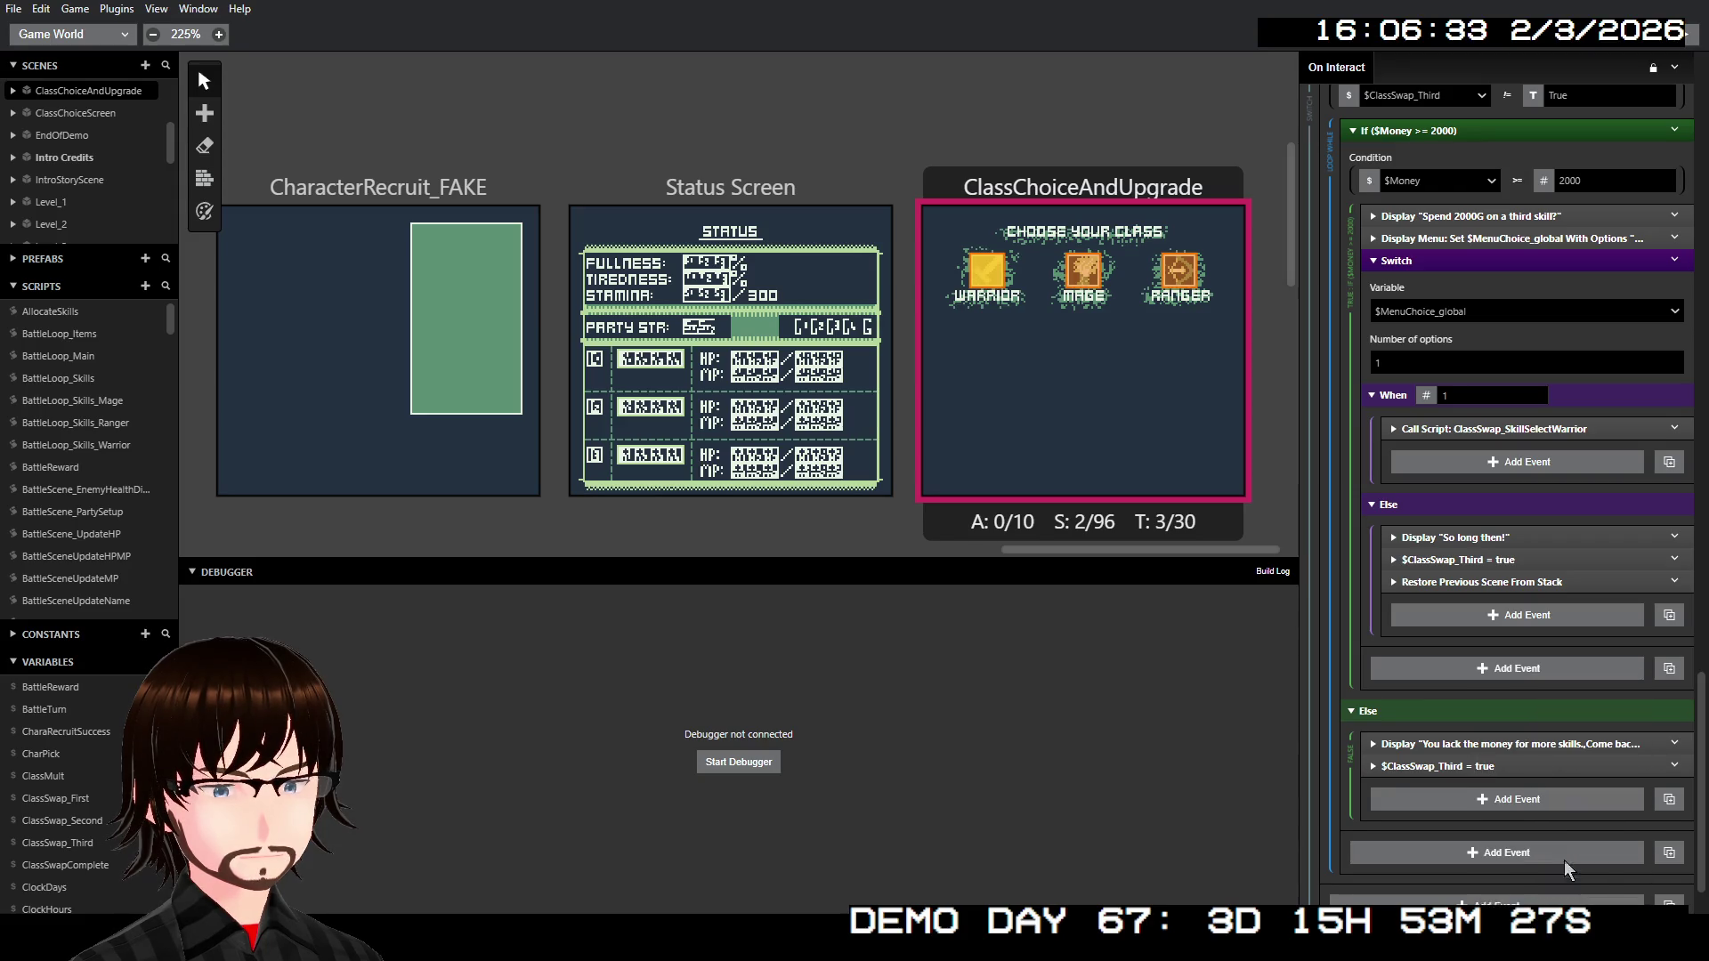
{"action": "scroll", "coordinate": [1570, 736], "scroll_direction": "down", "scroll_amount": 1}
{"action": "scroll", "coordinate": [1571, 736], "scroll_direction": "up", "scroll_amount": 1}
{"action": "scroll", "coordinate": [1563, 730], "scroll_direction": "up", "scroll_amount": 4}
{"action": "scroll", "coordinate": [1569, 721], "scroll_direction": "up", "scroll_amount": 2}
{"action": "scroll", "coordinate": [1562, 712], "scroll_direction": "up", "scroll_amount": 3}
{"action": "scroll", "coordinate": [1556, 708], "scroll_direction": "up", "scroll_amount": 4}
{"action": "scroll", "coordinate": [1553, 704], "scroll_direction": "up", "scroll_amount": 3}
{"action": "scroll", "coordinate": [1554, 704], "scroll_direction": "up", "scroll_amount": 2}
{"action": "scroll", "coordinate": [1545, 702], "scroll_direction": "up", "scroll_amount": 1}
{"action": "scroll", "coordinate": [1521, 563], "scroll_direction": "up", "scroll_amount": 3}
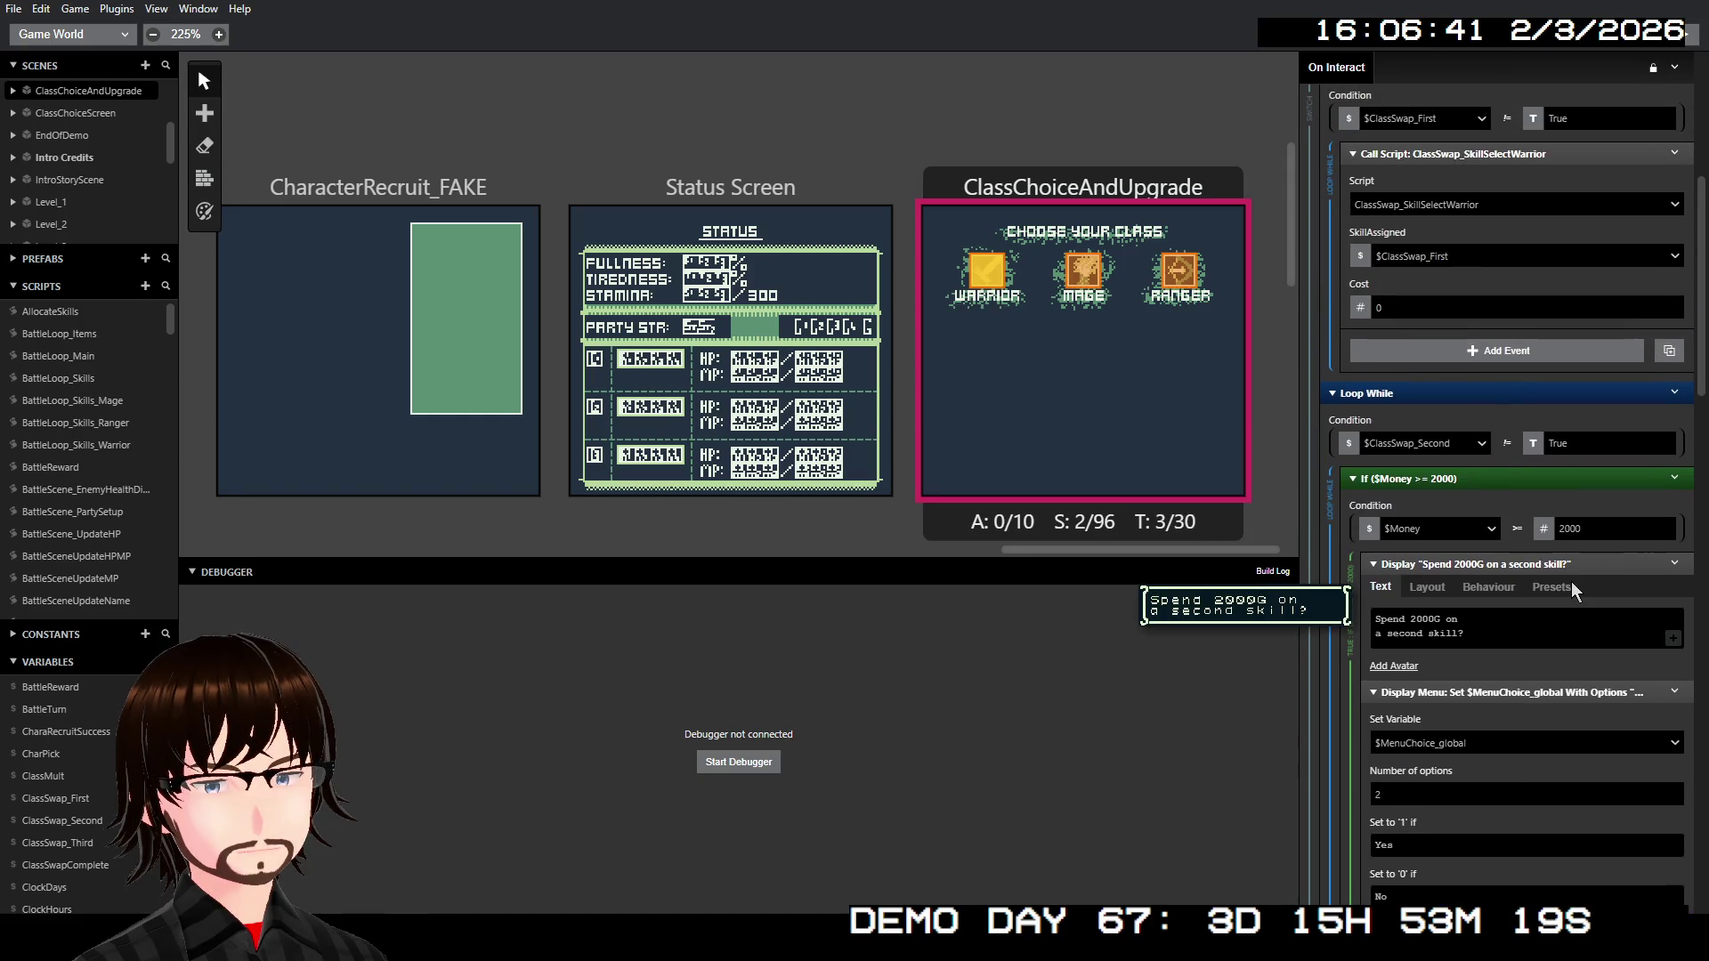
{"action": "scroll", "coordinate": [1591, 549], "scroll_direction": "down", "scroll_amount": 4}
{"action": "scroll", "coordinate": [1594, 549], "scroll_direction": "down", "scroll_amount": 2}
{"action": "scroll", "coordinate": [1586, 541], "scroll_direction": "down", "scroll_amount": 2}
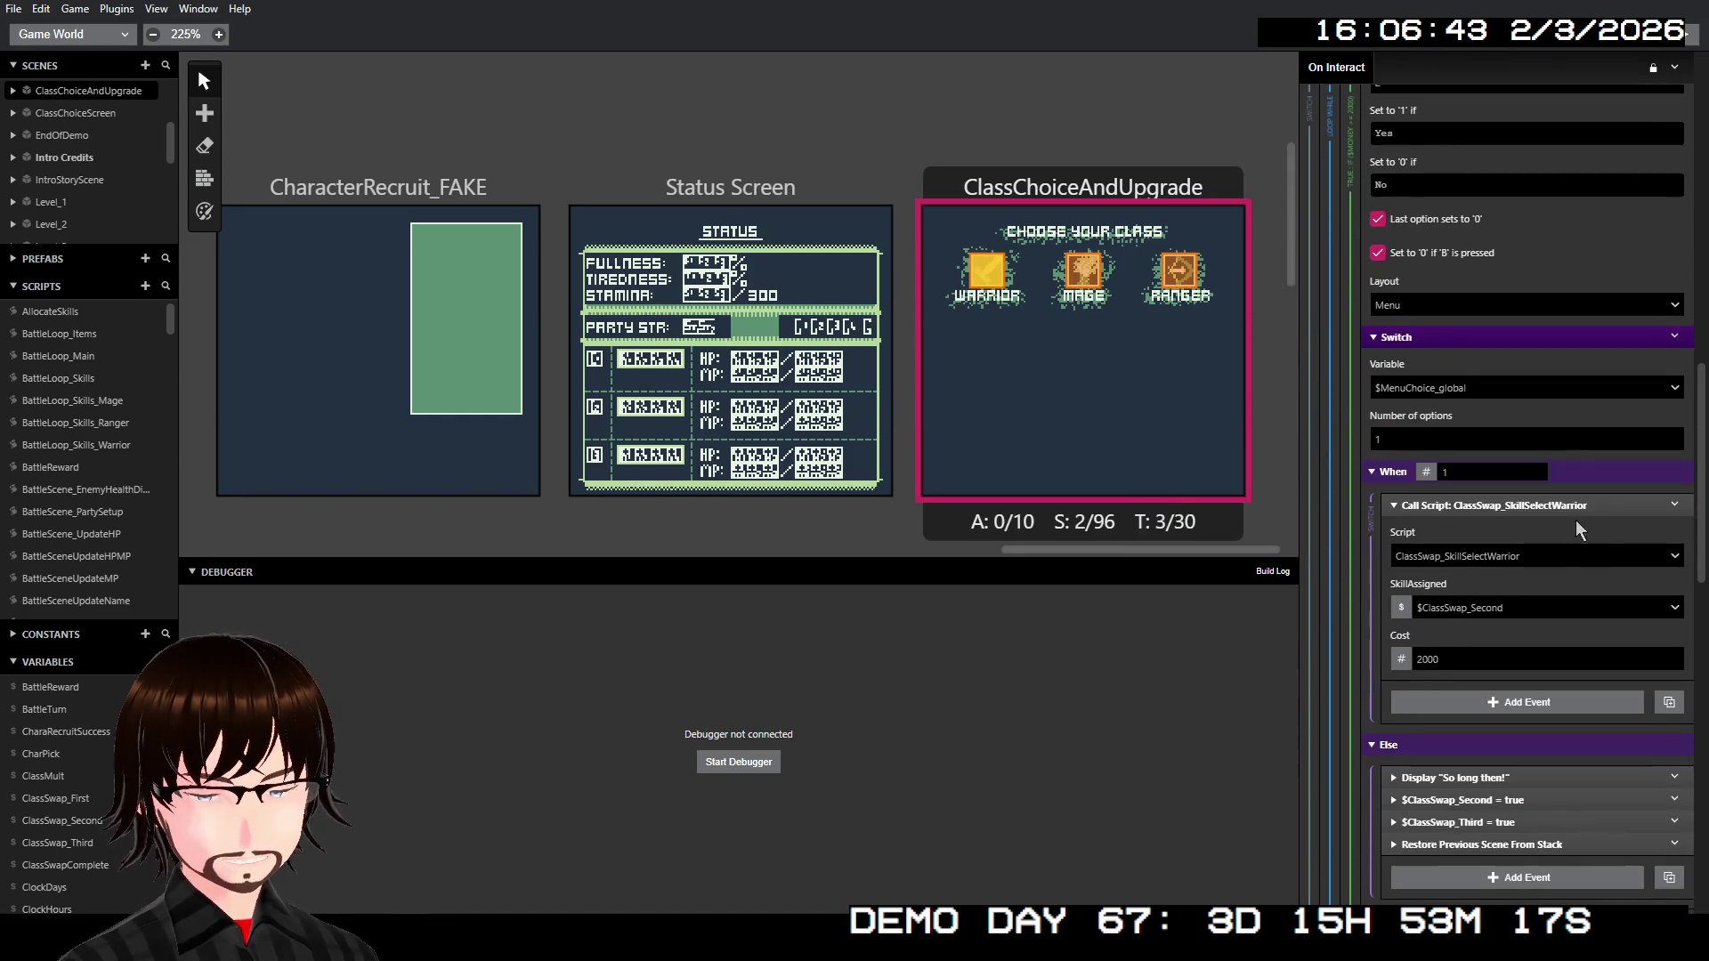
{"action": "scroll", "coordinate": [1576, 523], "scroll_direction": "down", "scroll_amount": 2}
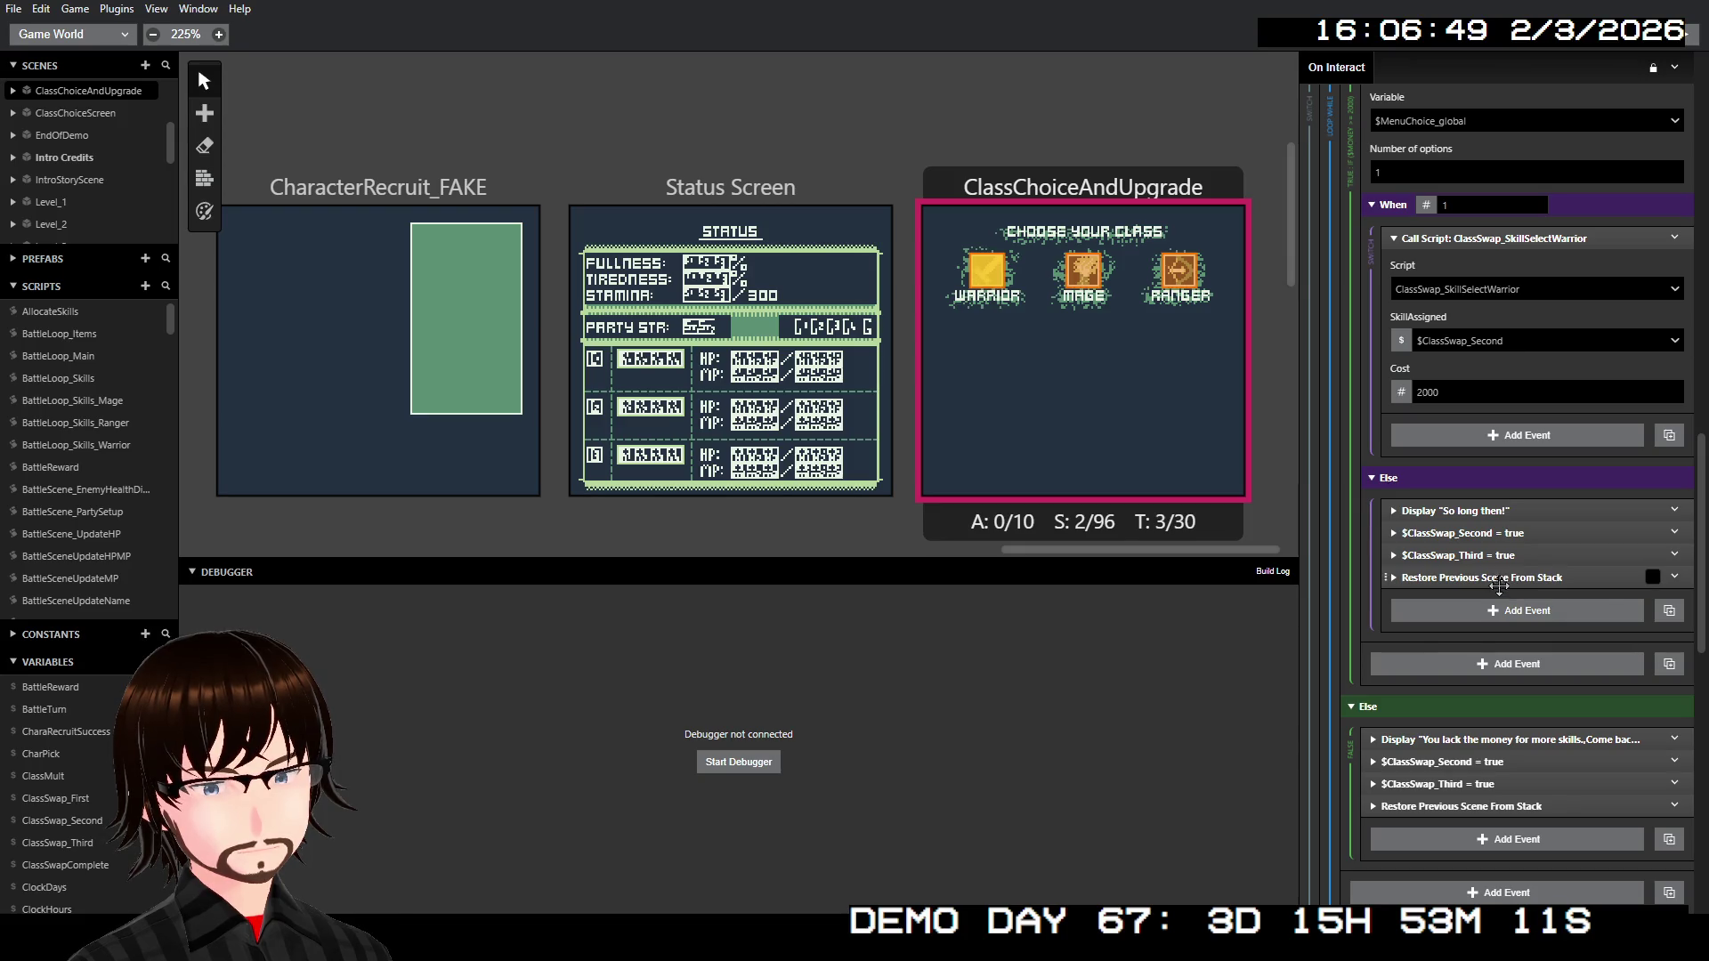
{"action": "mouse_move", "coordinate": [1465, 533]}
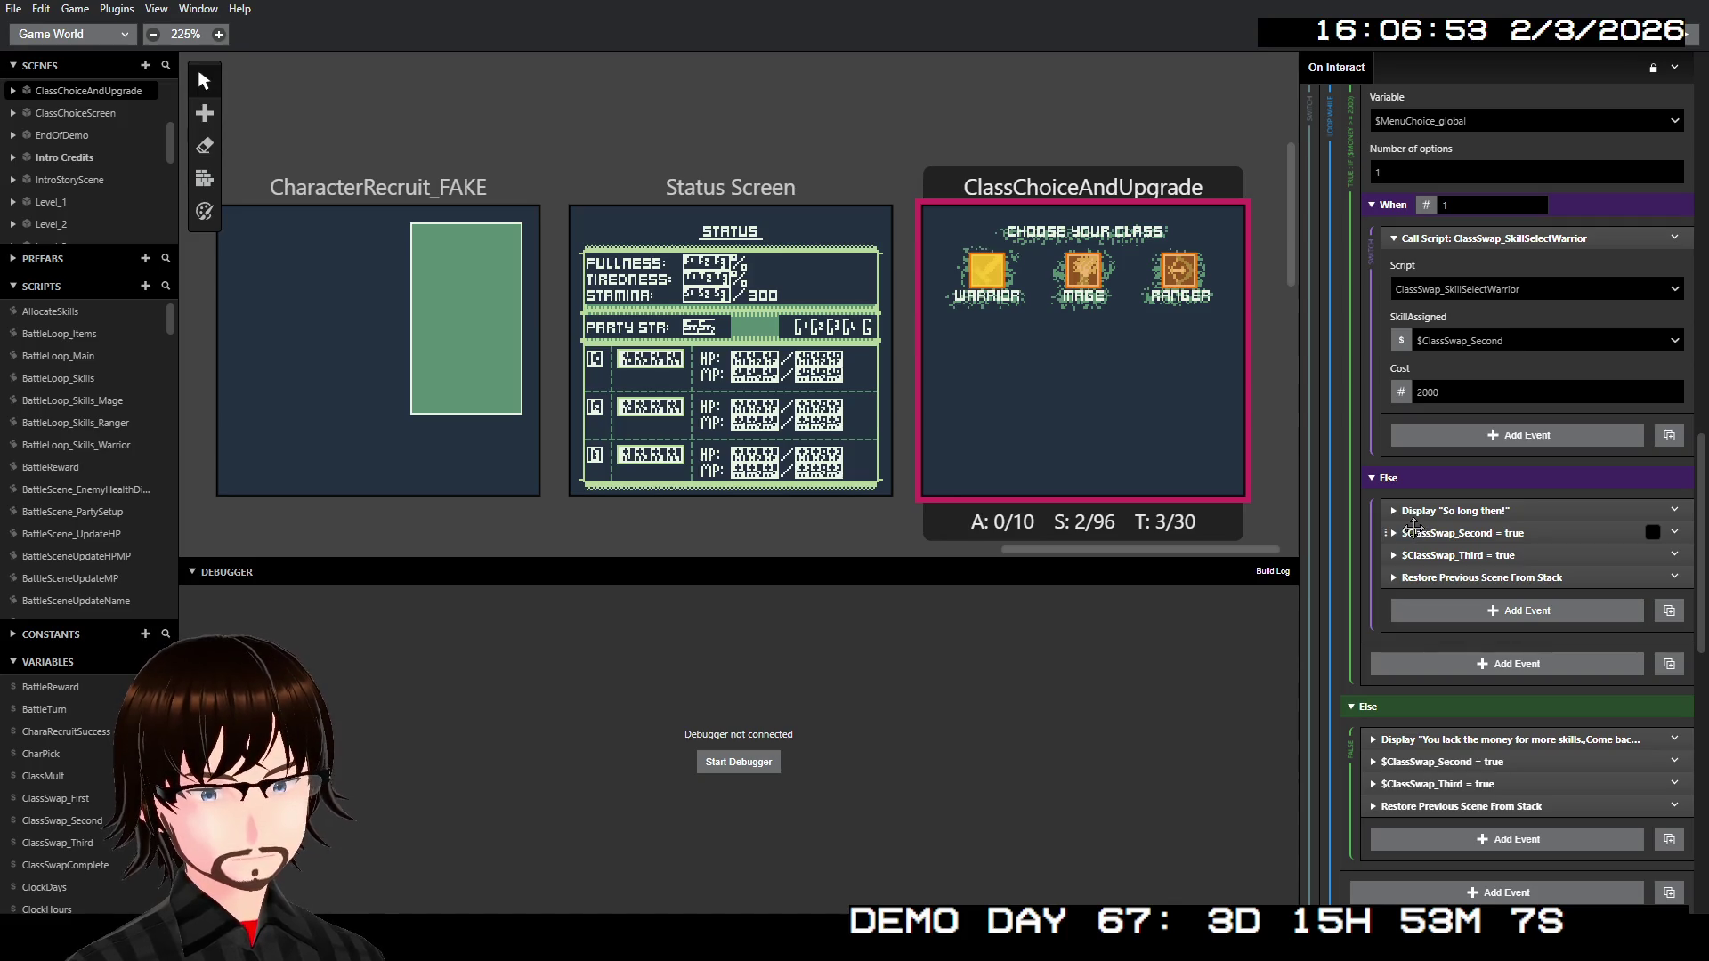
{"action": "scroll", "coordinate": [1441, 526], "scroll_direction": "up", "scroll_amount": 3}
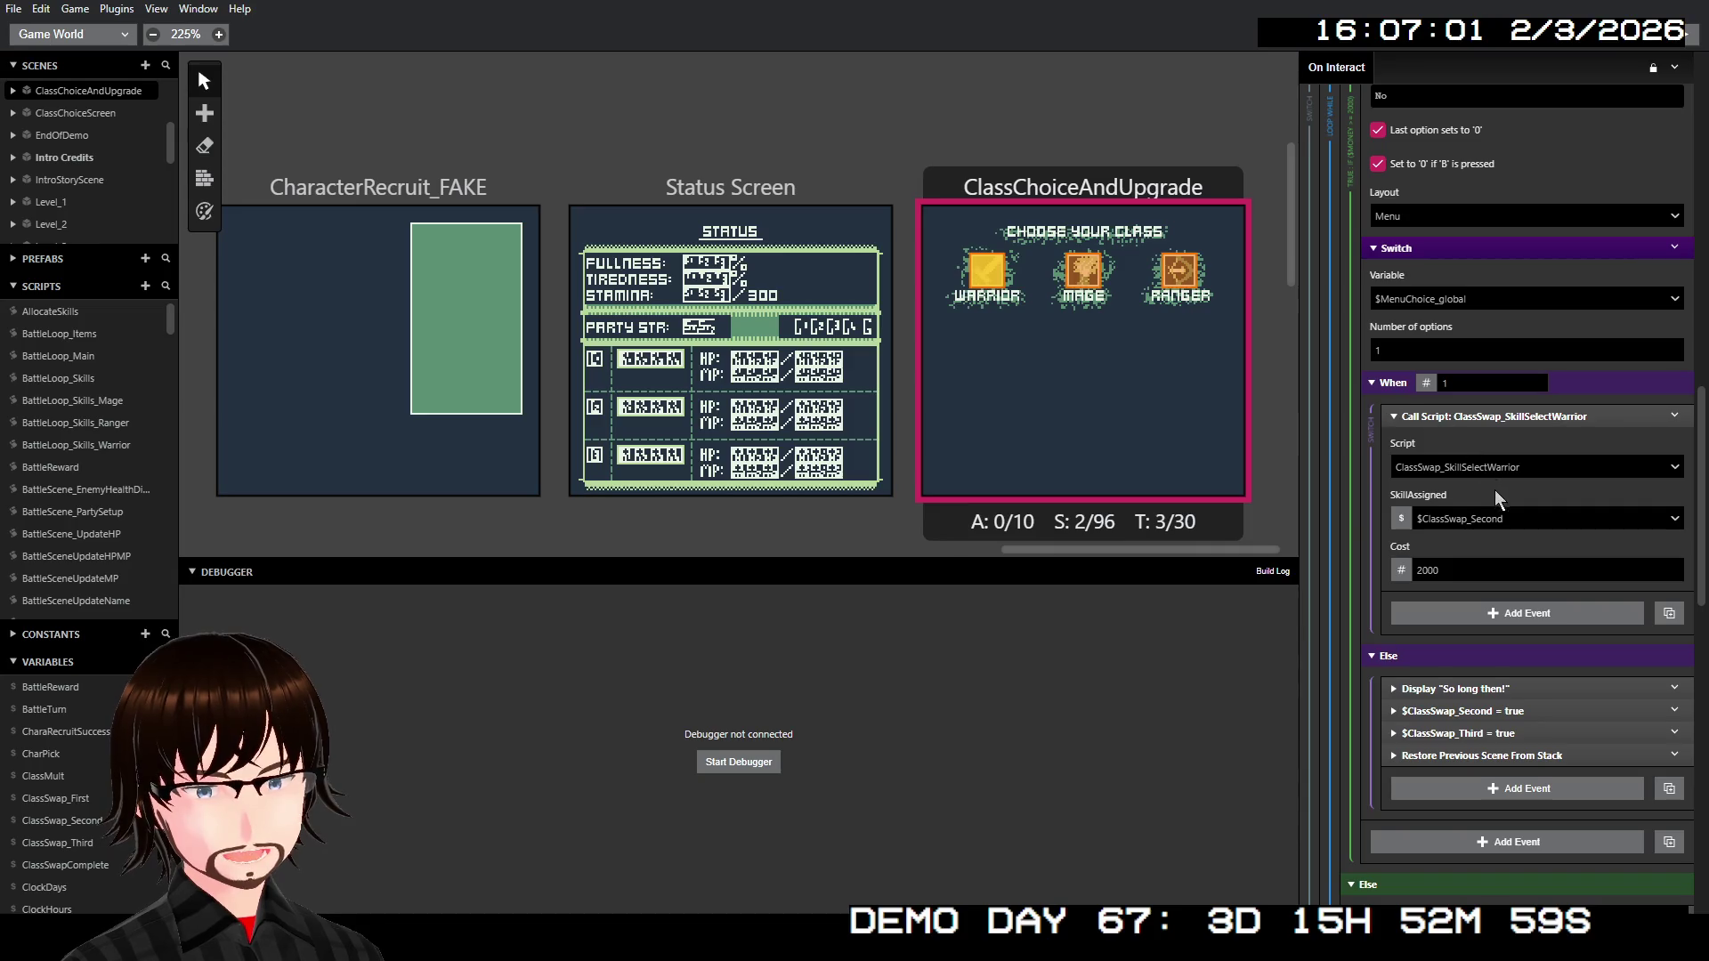
{"action": "scroll", "coordinate": [1496, 497], "scroll_direction": "down", "scroll_amount": 2}
{"action": "scroll", "coordinate": [1495, 498], "scroll_direction": "down", "scroll_amount": 1}
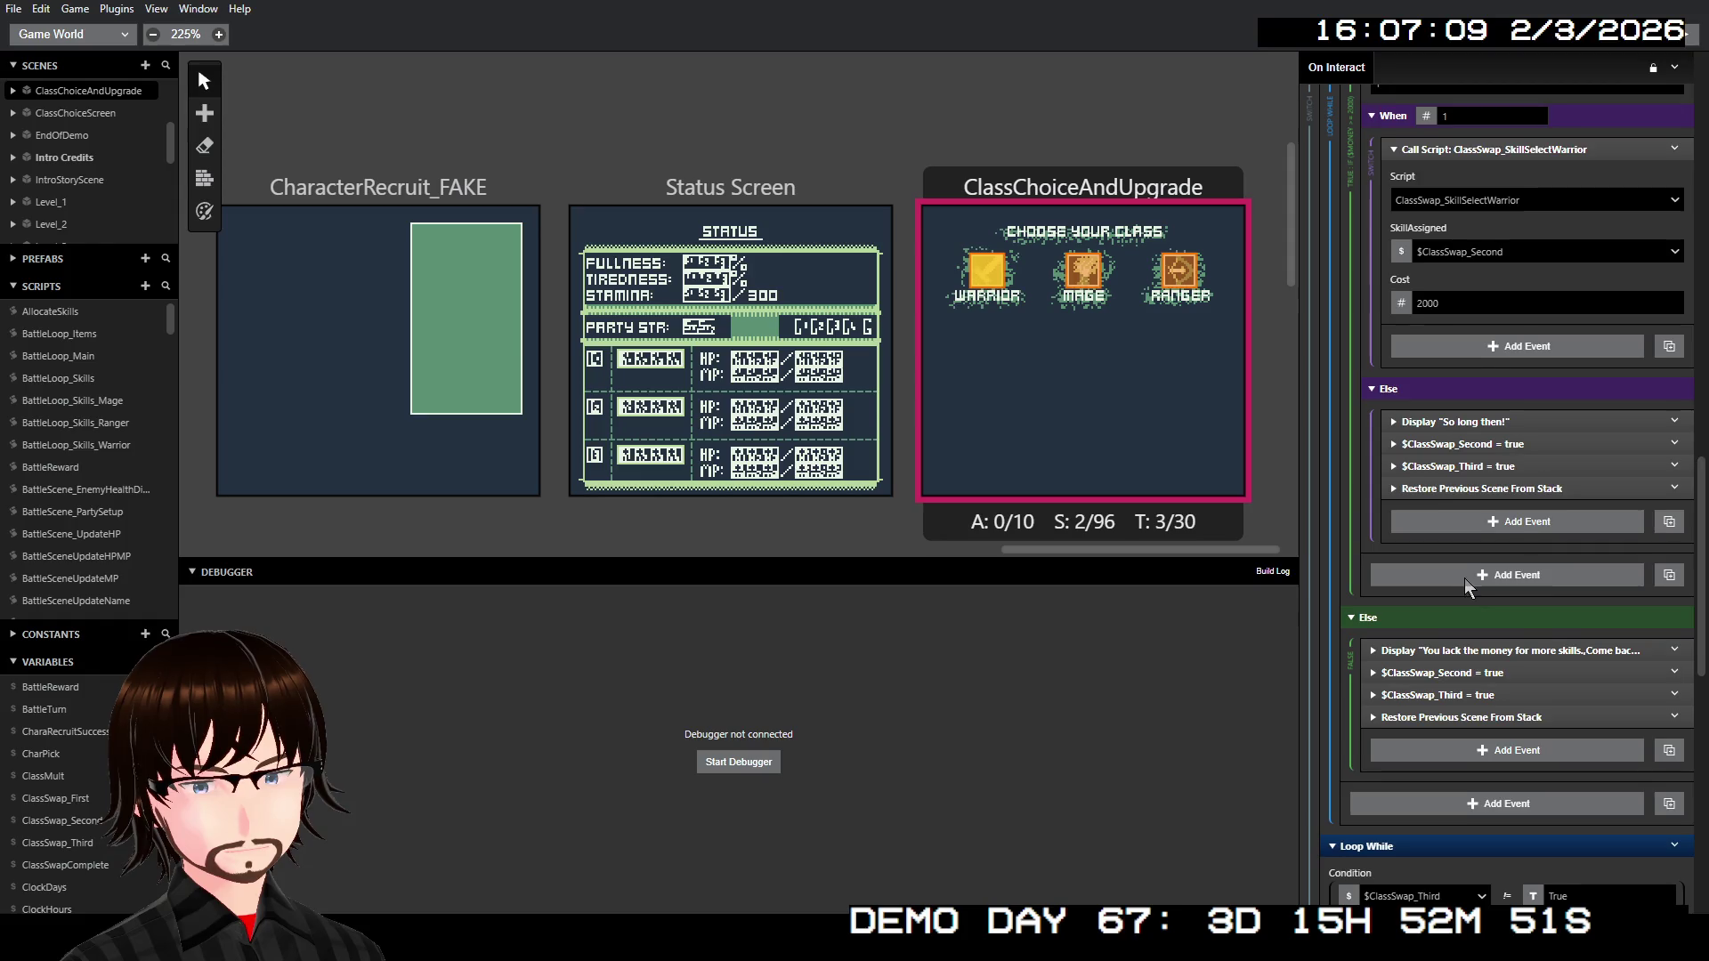
{"action": "scroll", "coordinate": [1464, 579], "scroll_direction": "down", "scroll_amount": 1}
{"action": "scroll", "coordinate": [1483, 554], "scroll_direction": "up", "scroll_amount": 2}
{"action": "scroll", "coordinate": [1483, 553], "scroll_direction": "up", "scroll_amount": 2}
{"action": "scroll", "coordinate": [1482, 555], "scroll_direction": "up", "scroll_amount": 5}
{"action": "scroll", "coordinate": [1479, 551], "scroll_direction": "up", "scroll_amount": 2}
{"action": "scroll", "coordinate": [1478, 544], "scroll_direction": "up", "scroll_amount": 5}
{"action": "scroll", "coordinate": [1478, 544], "scroll_direction": "up", "scroll_amount": 1}
{"action": "scroll", "coordinate": [1472, 543], "scroll_direction": "up", "scroll_amount": 4}
{"action": "scroll", "coordinate": [1472, 543], "scroll_direction": "up", "scroll_amount": 3}
{"action": "scroll", "coordinate": [1468, 541], "scroll_direction": "up", "scroll_amount": 3}
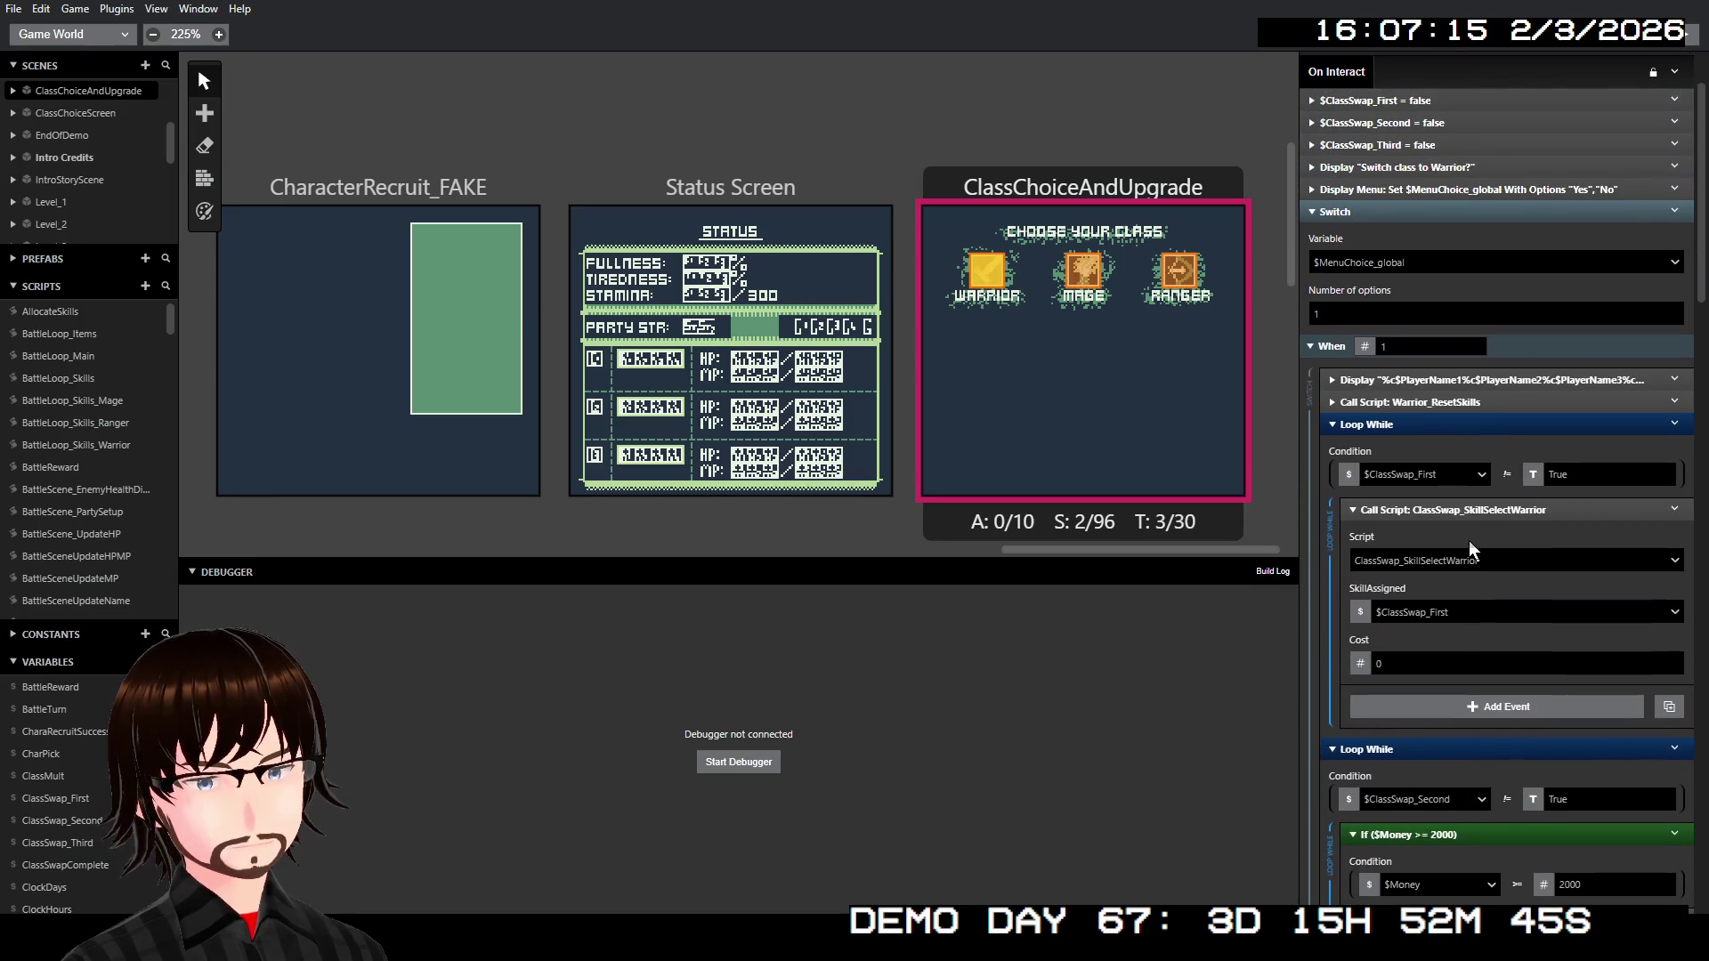
{"action": "scroll", "coordinate": [1470, 541], "scroll_direction": "up", "scroll_amount": 1}
{"action": "scroll", "coordinate": [1469, 540], "scroll_direction": "up", "scroll_amount": 2}
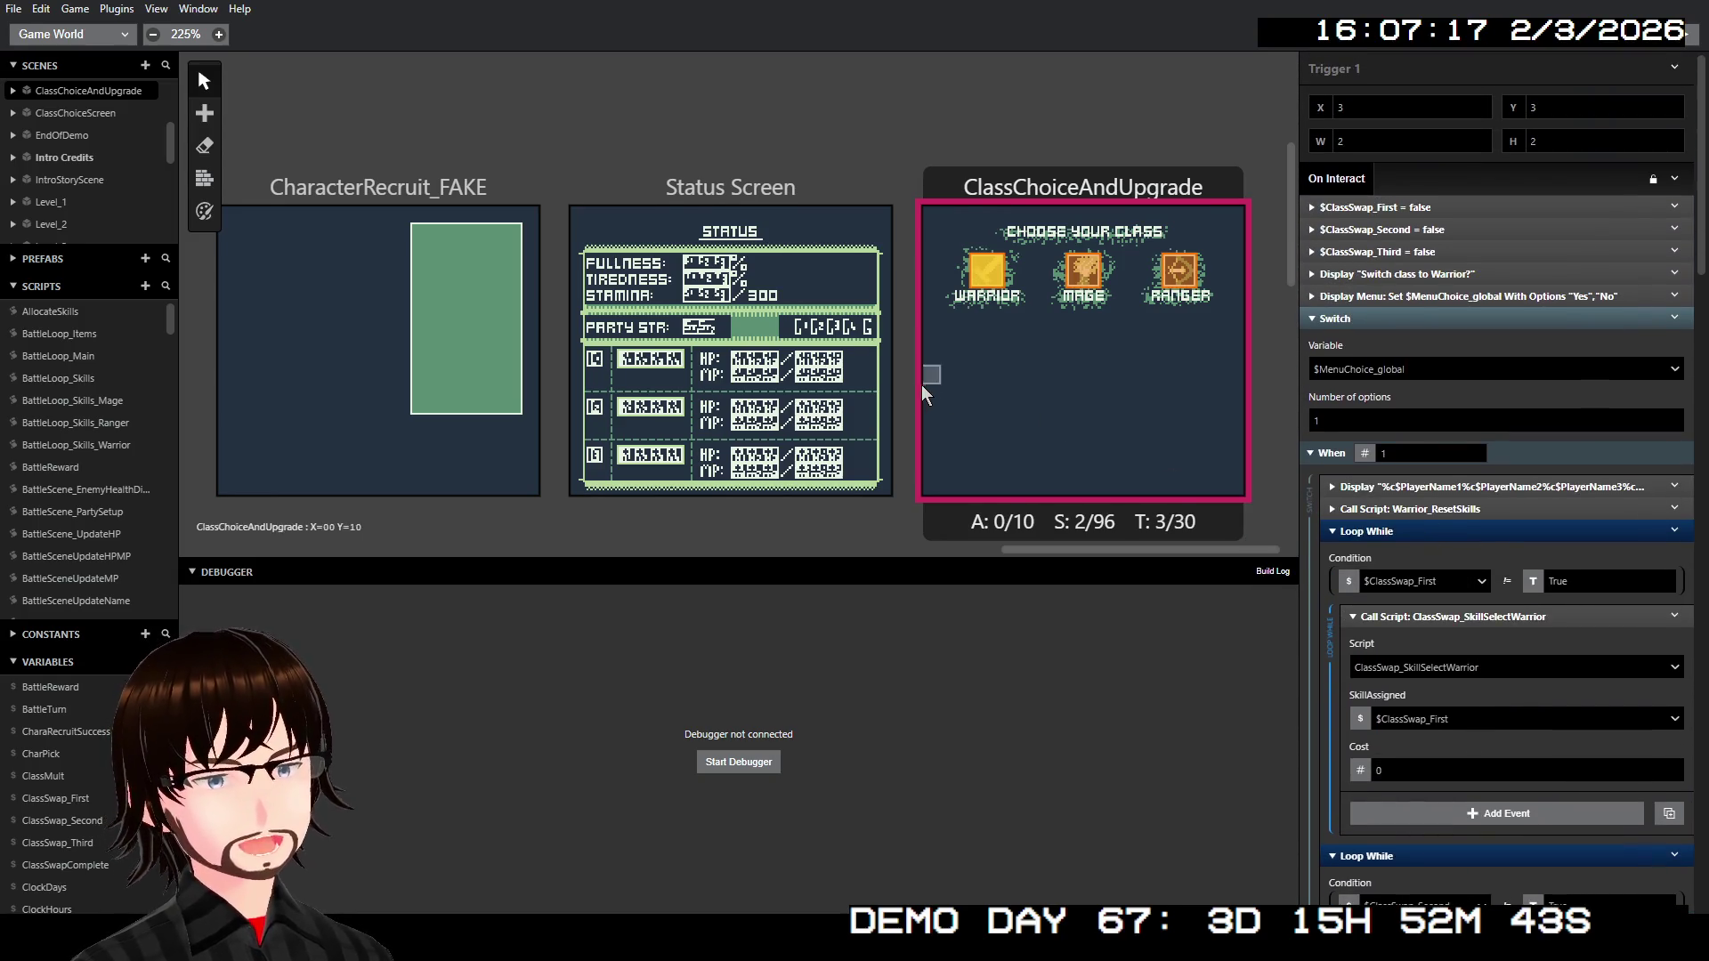
{"action": "scroll", "coordinate": [869, 394], "scroll_direction": "left", "scroll_amount": 3}
{"action": "scroll", "coordinate": [856, 396], "scroll_direction": "down", "scroll_amount": 1}
{"action": "scroll", "coordinate": [851, 397], "scroll_direction": "down", "scroll_amount": 3}
{"action": "scroll", "coordinate": [771, 375], "scroll_direction": "left", "scroll_amount": 2}
{"action": "scroll", "coordinate": [766, 333], "scroll_direction": "left", "scroll_amount": 4}
{"action": "scroll", "coordinate": [734, 341], "scroll_direction": "left", "scroll_amount": 4}
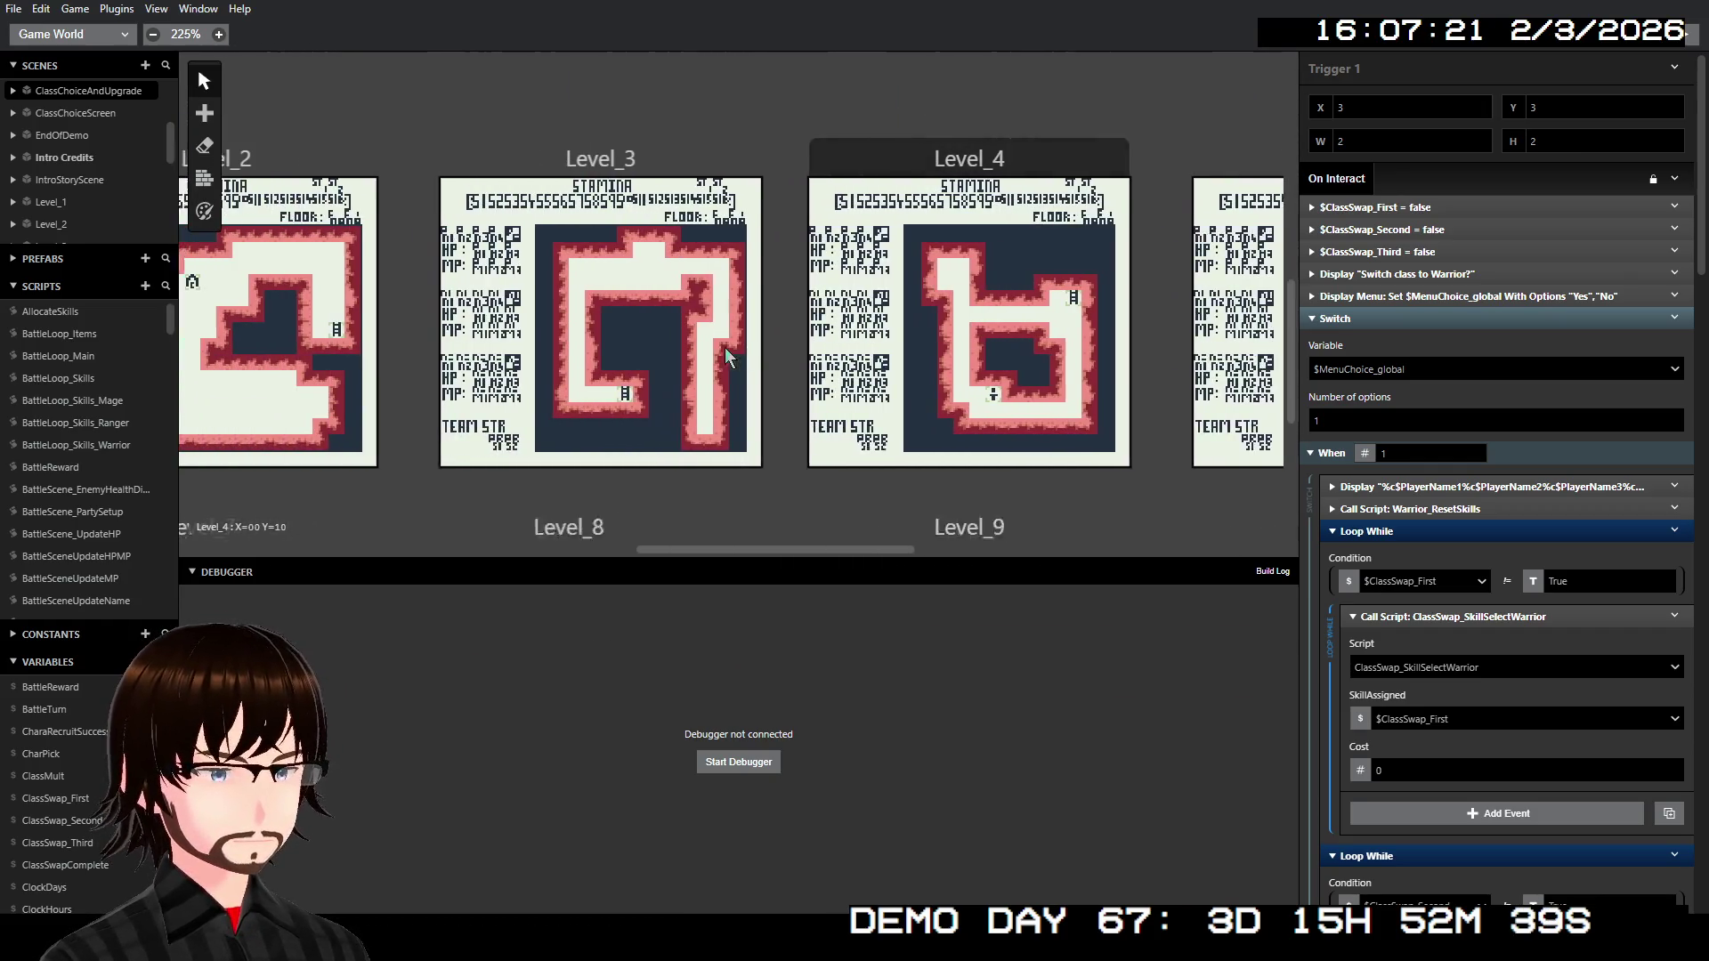
{"action": "scroll", "coordinate": [724, 356], "scroll_direction": "left", "scroll_amount": 4}
{"action": "scroll", "coordinate": [729, 361], "scroll_direction": "down", "scroll_amount": 2}
{"action": "scroll", "coordinate": [730, 365], "scroll_direction": "down", "scroll_amount": 2}
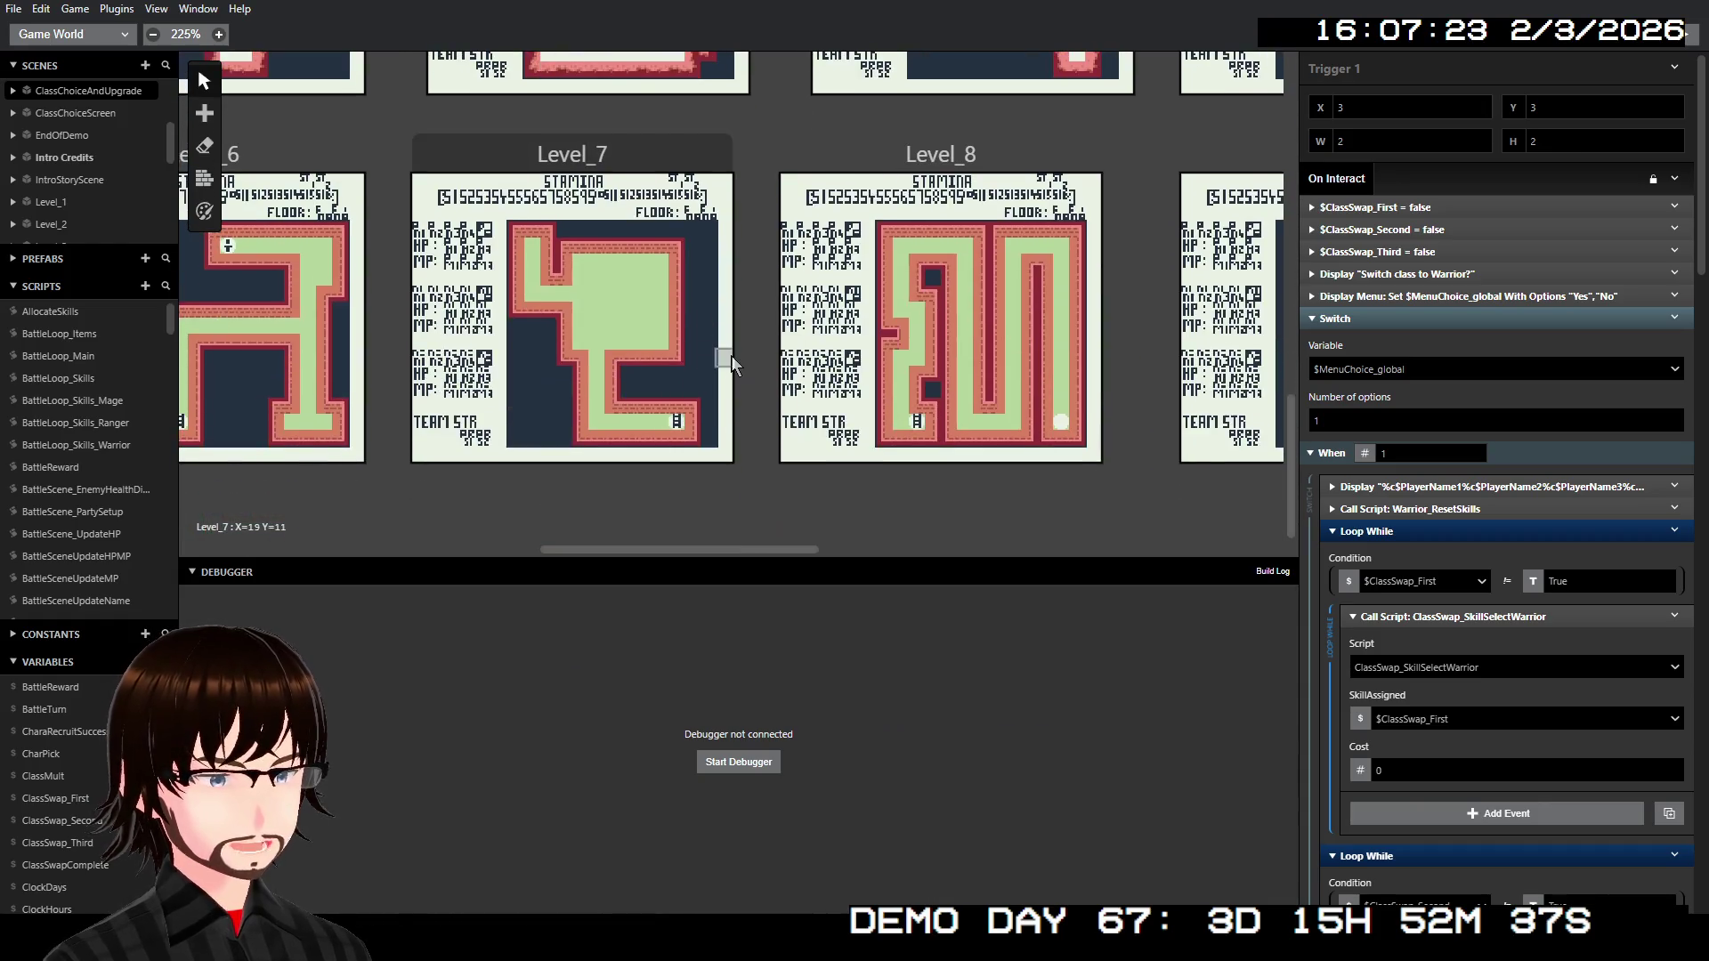
{"action": "scroll", "coordinate": [669, 337], "scroll_direction": "left", "scroll_amount": 2}
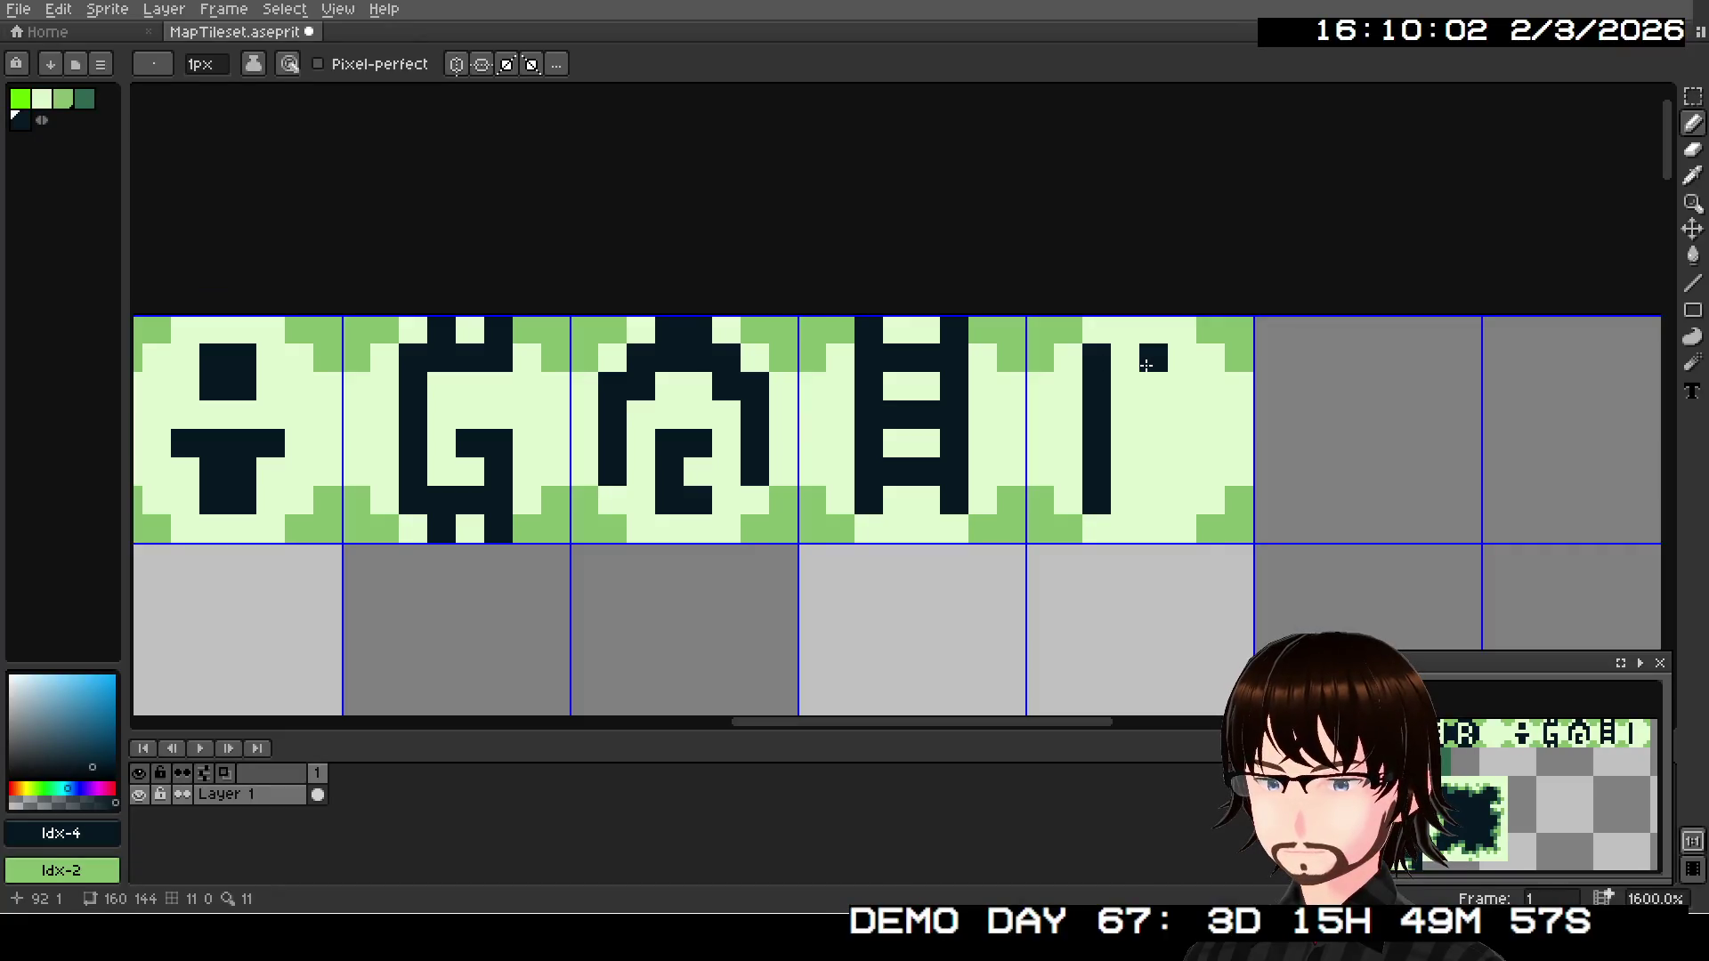
- Finish drawing the R glyph on the icon tile
{"action": "mouse_move", "coordinate": [1146, 365]}
{"action": "left_mouse_down"}
{"action": "mouse_move", "coordinate": [1119, 358]}
{"action": "mouse_move", "coordinate": [1182, 411]}
{"action": "mouse_move", "coordinate": [1183, 448]}
{"action": "mouse_move", "coordinate": [1120, 446]}
{"action": "left_mouse_up"}
{"action": "left_click", "coordinate": [1170, 464]}
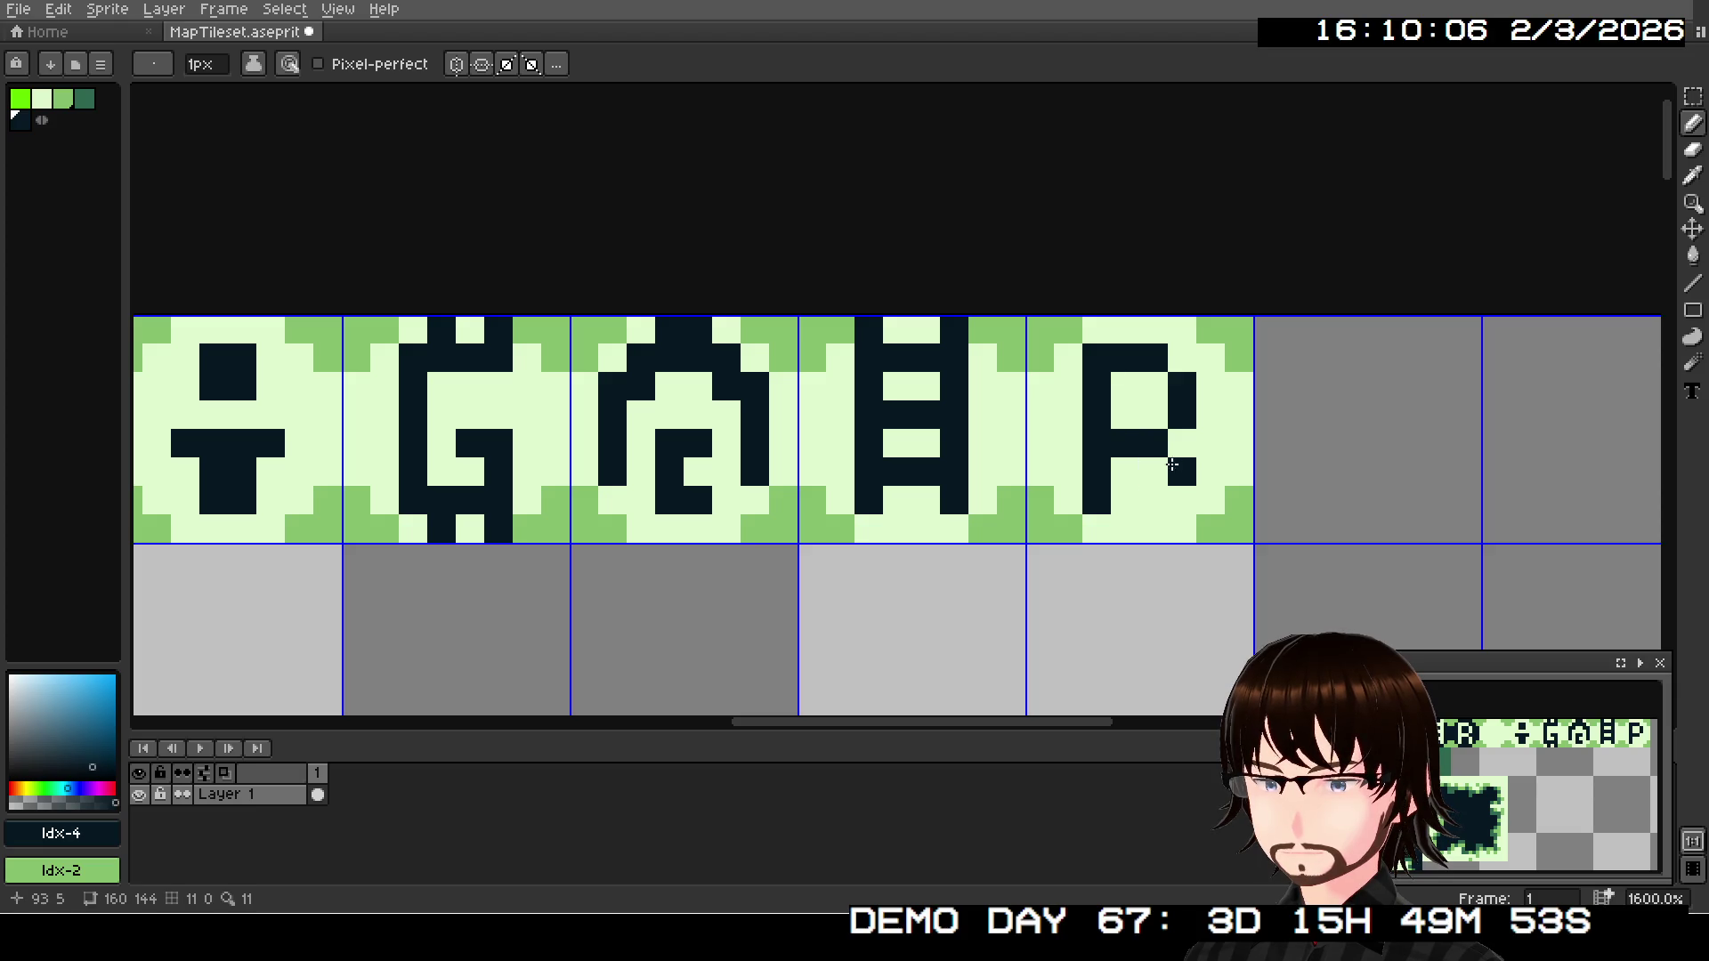
{"action": "left_click", "coordinate": [1182, 501]}
{"action": "scroll", "coordinate": [1448, 762], "scroll_direction": "up", "scroll_amount": 1}
{"action": "left_click_drag", "start_coordinate": [1493, 770], "coordinate": [1473, 771]}
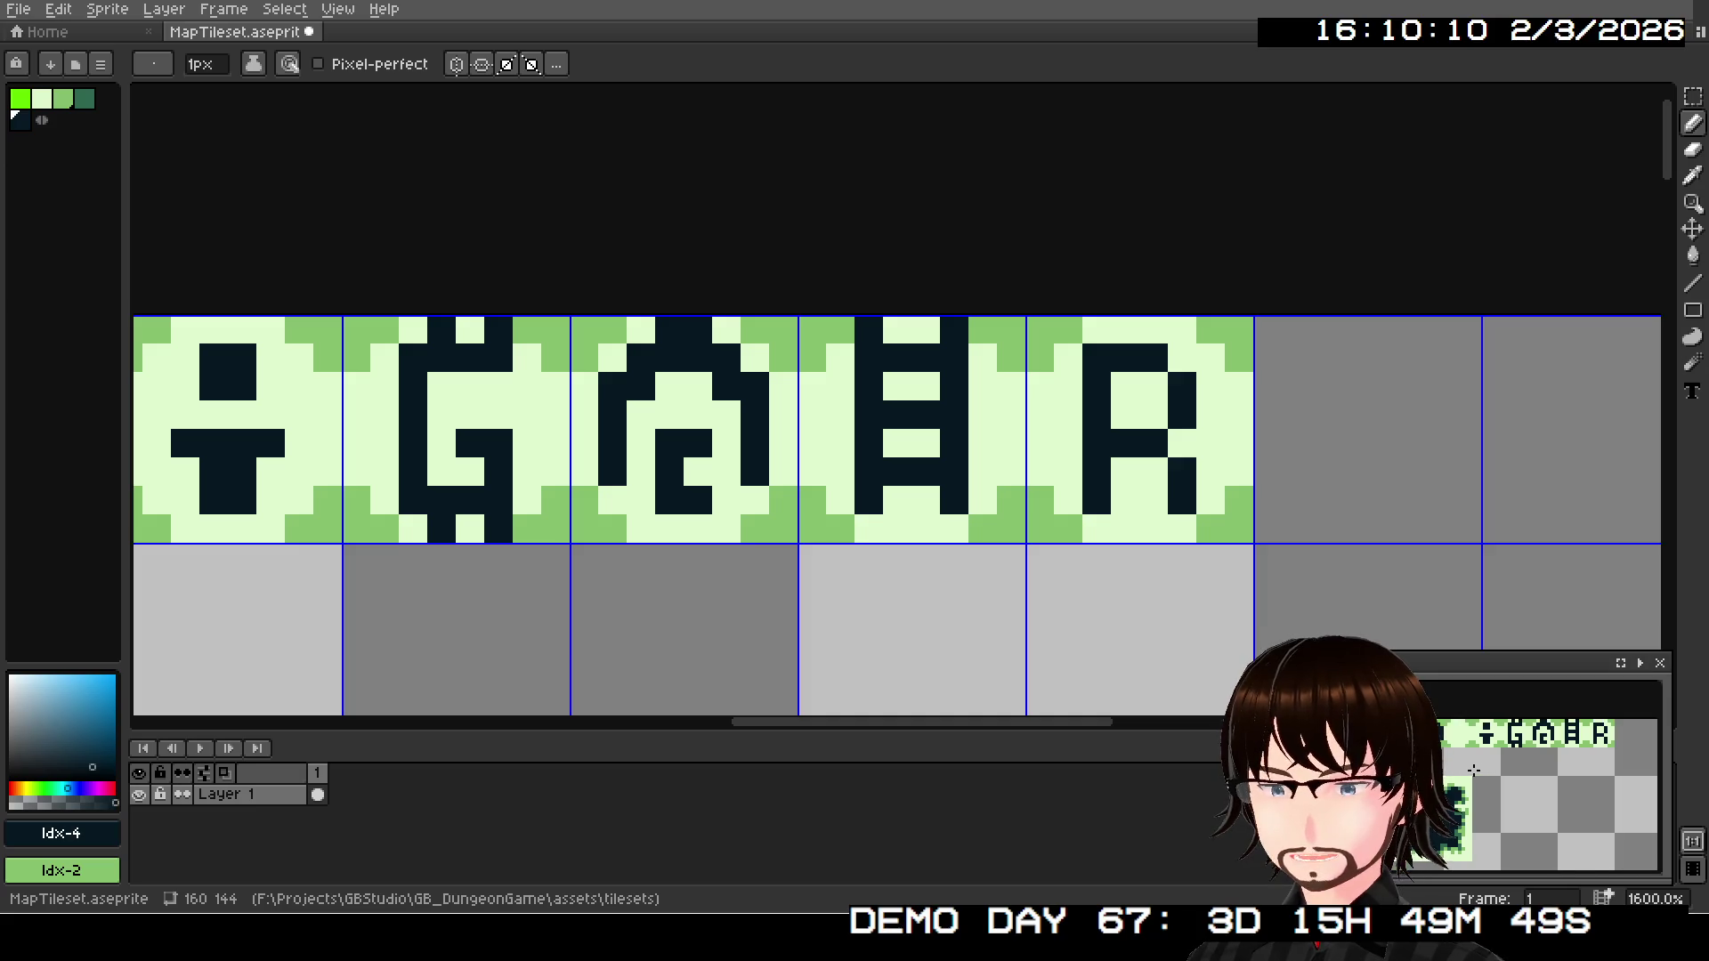
{"action": "scroll", "coordinate": [820, 561], "scroll_direction": "down", "scroll_amount": 2}
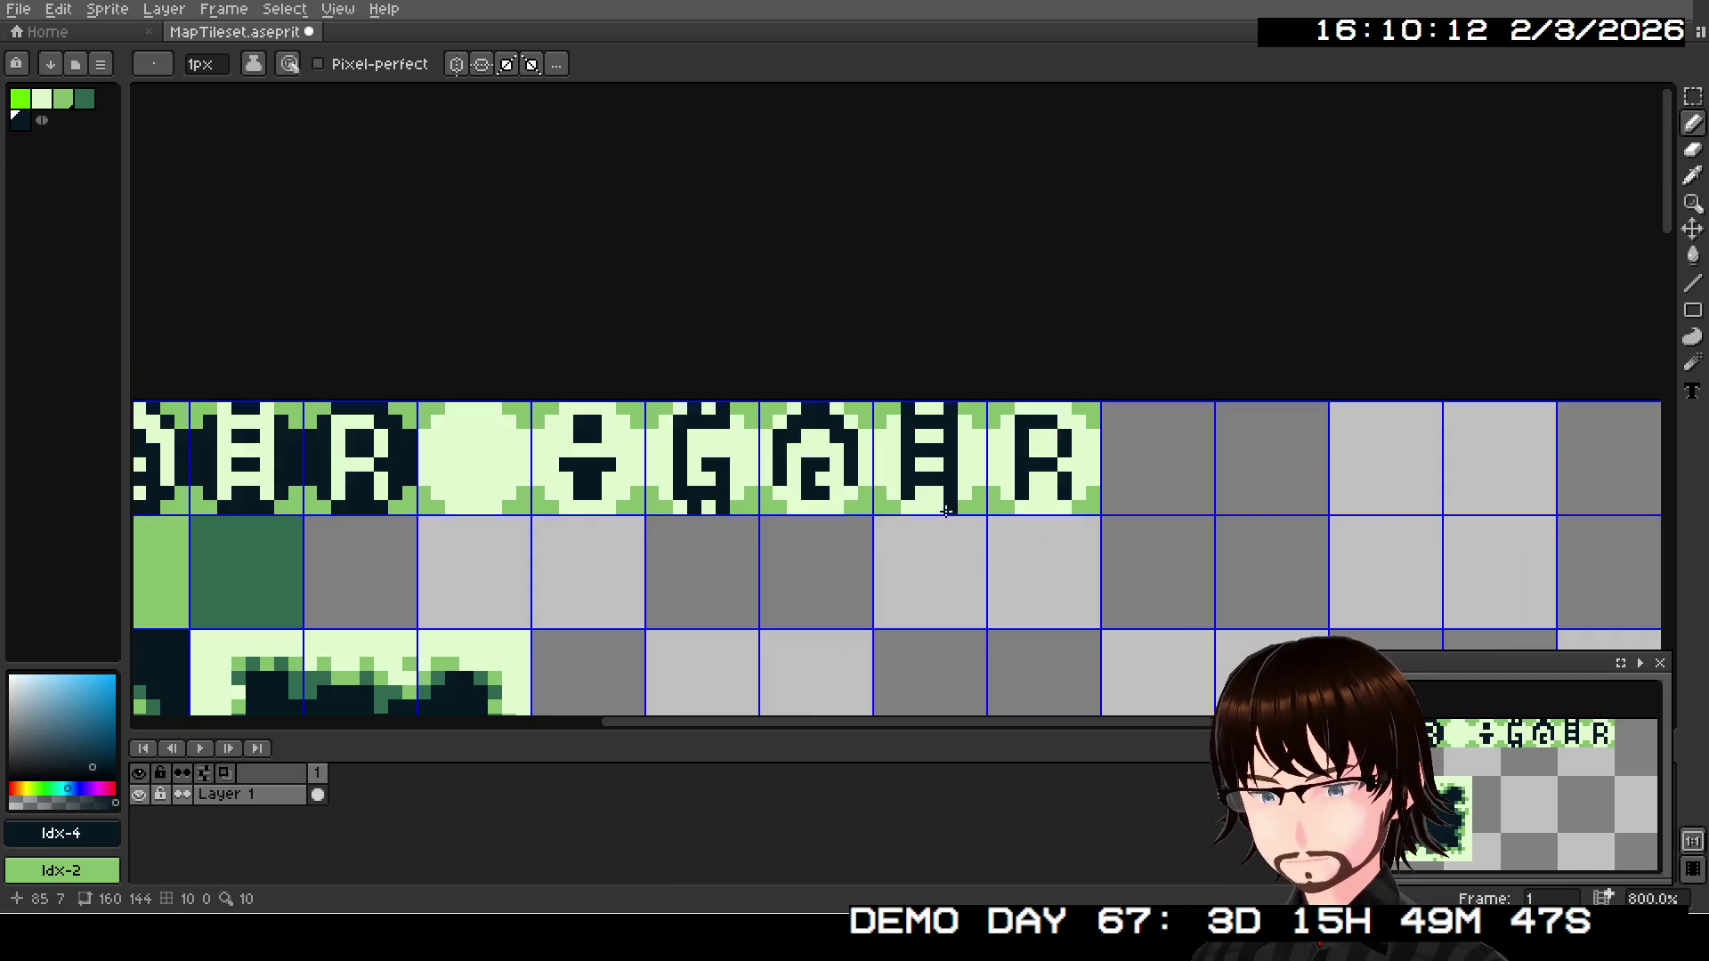
{"action": "scroll", "coordinate": [710, 555], "scroll_direction": "down", "scroll_amount": 1}
{"action": "scroll", "coordinate": [711, 556], "scroll_direction": "up", "scroll_amount": 1}
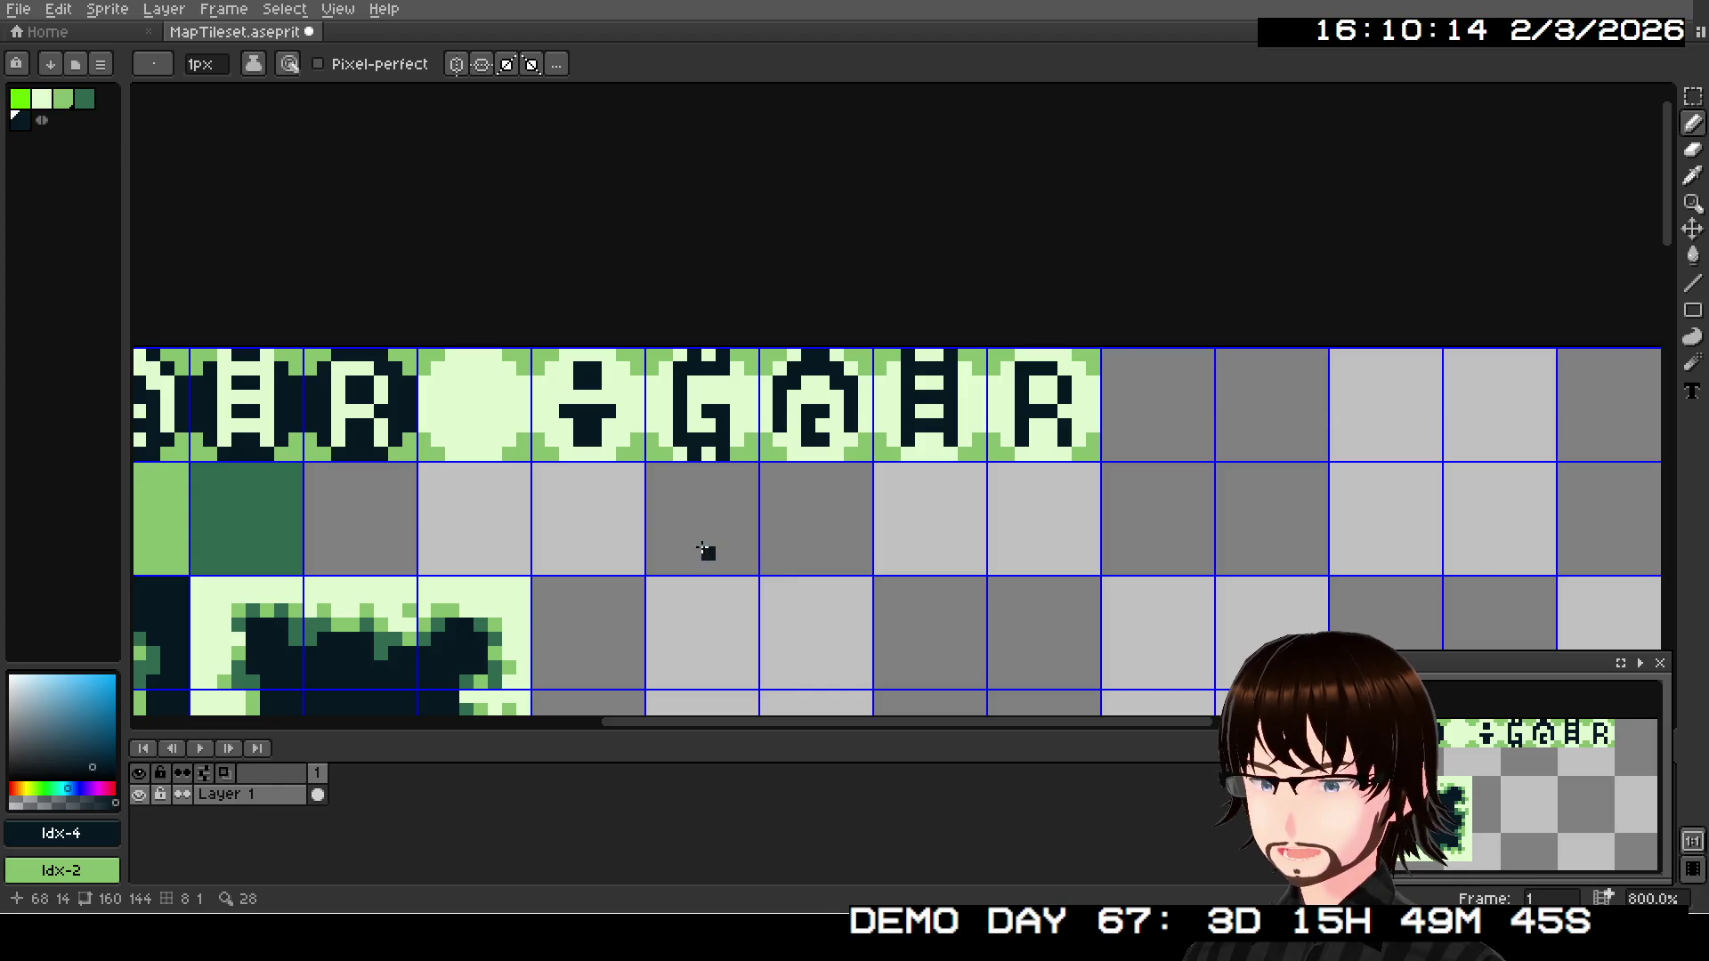
{"action": "scroll", "coordinate": [697, 549], "scroll_direction": "left", "scroll_amount": 2}
{"action": "scroll", "coordinate": [687, 541], "scroll_direction": "left", "scroll_amount": 1}
{"action": "scroll", "coordinate": [678, 539], "scroll_direction": "right", "scroll_amount": 2}
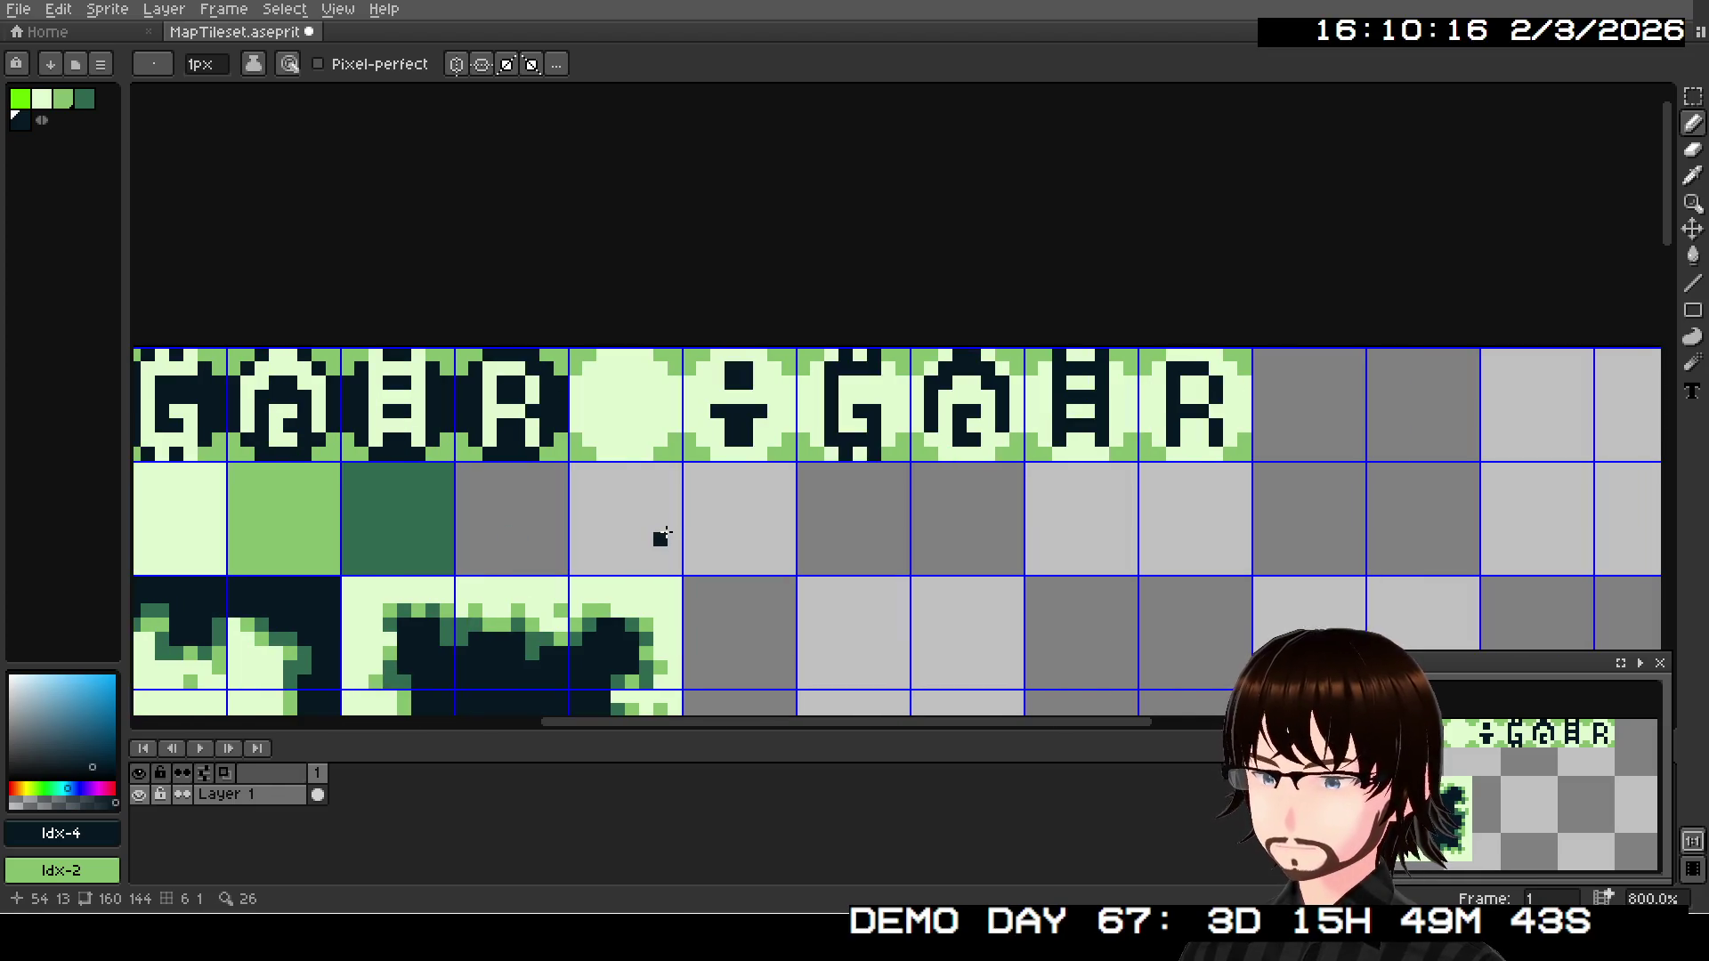
{"action": "key", "text": "v"}
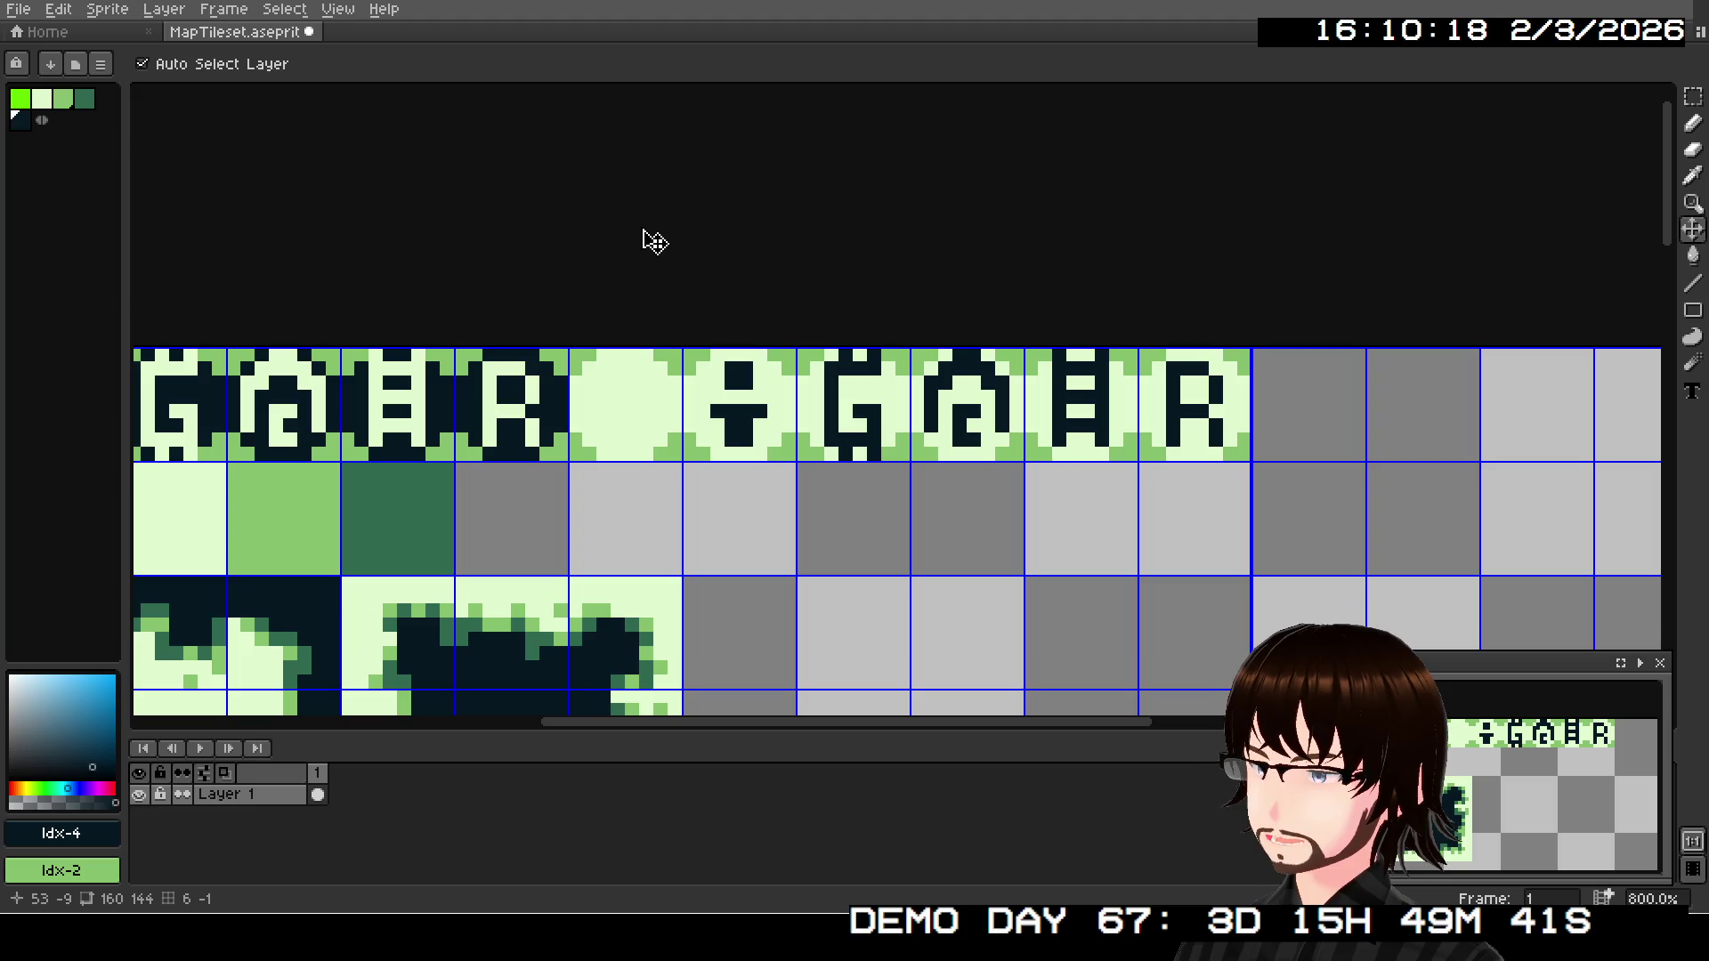
{"action": "key", "text": "b"}
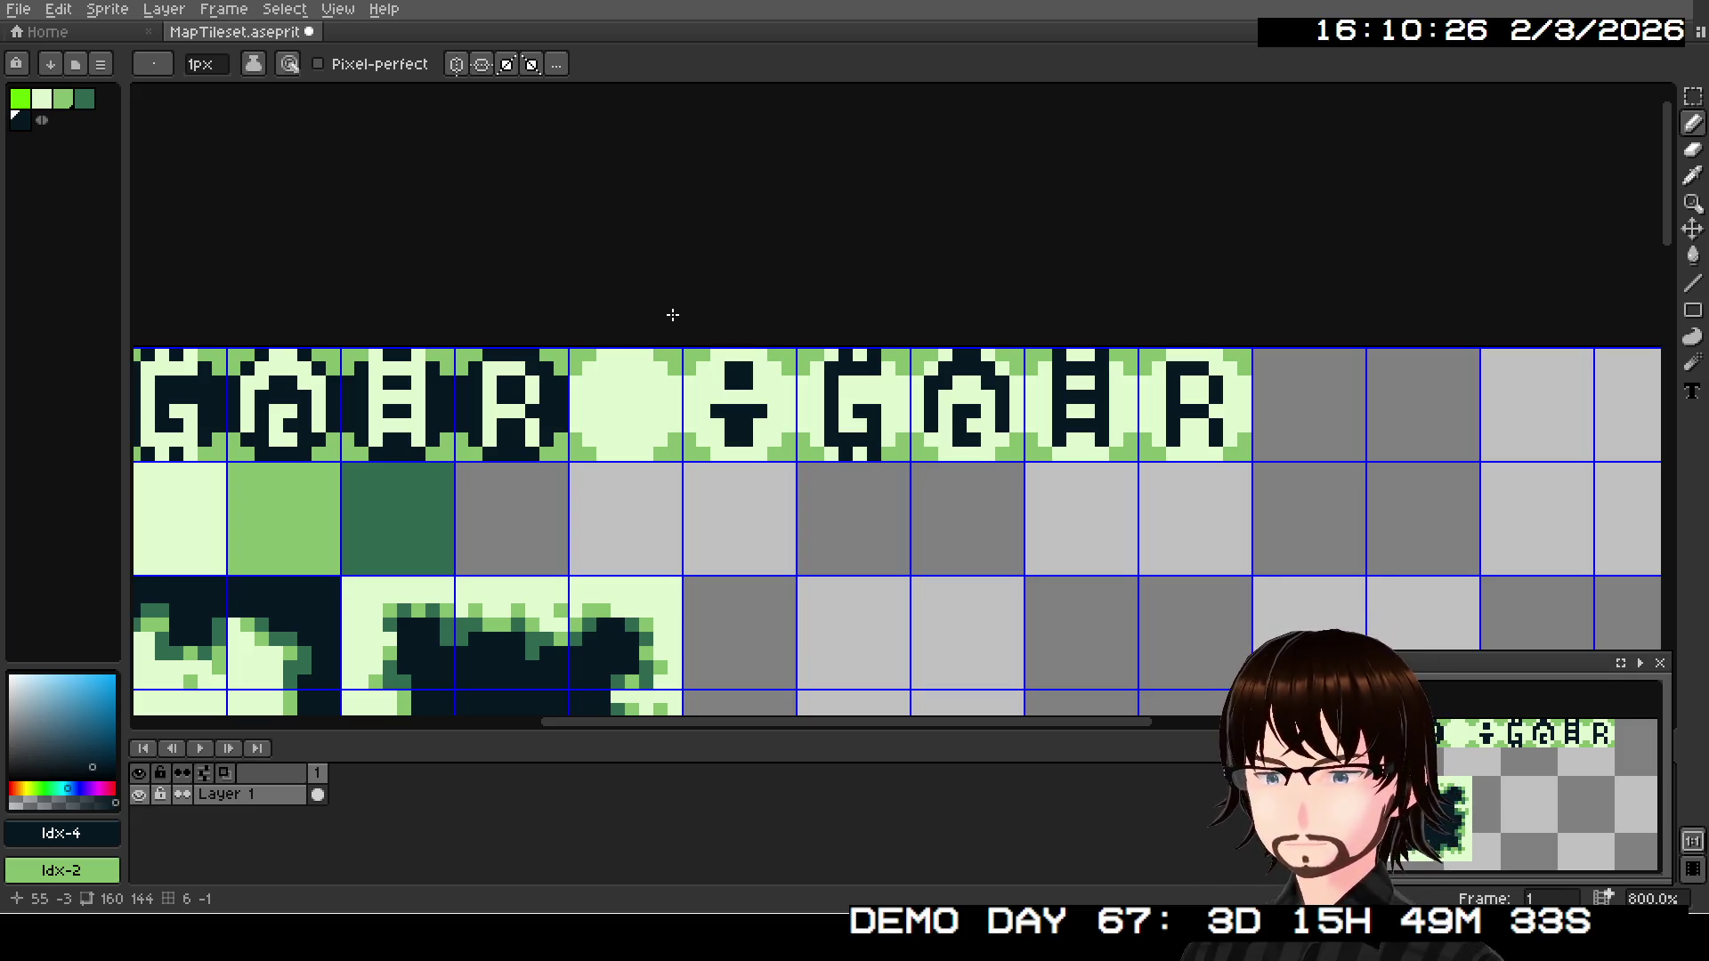
{"action": "scroll", "coordinate": [669, 317], "scroll_direction": "left", "scroll_amount": 2}
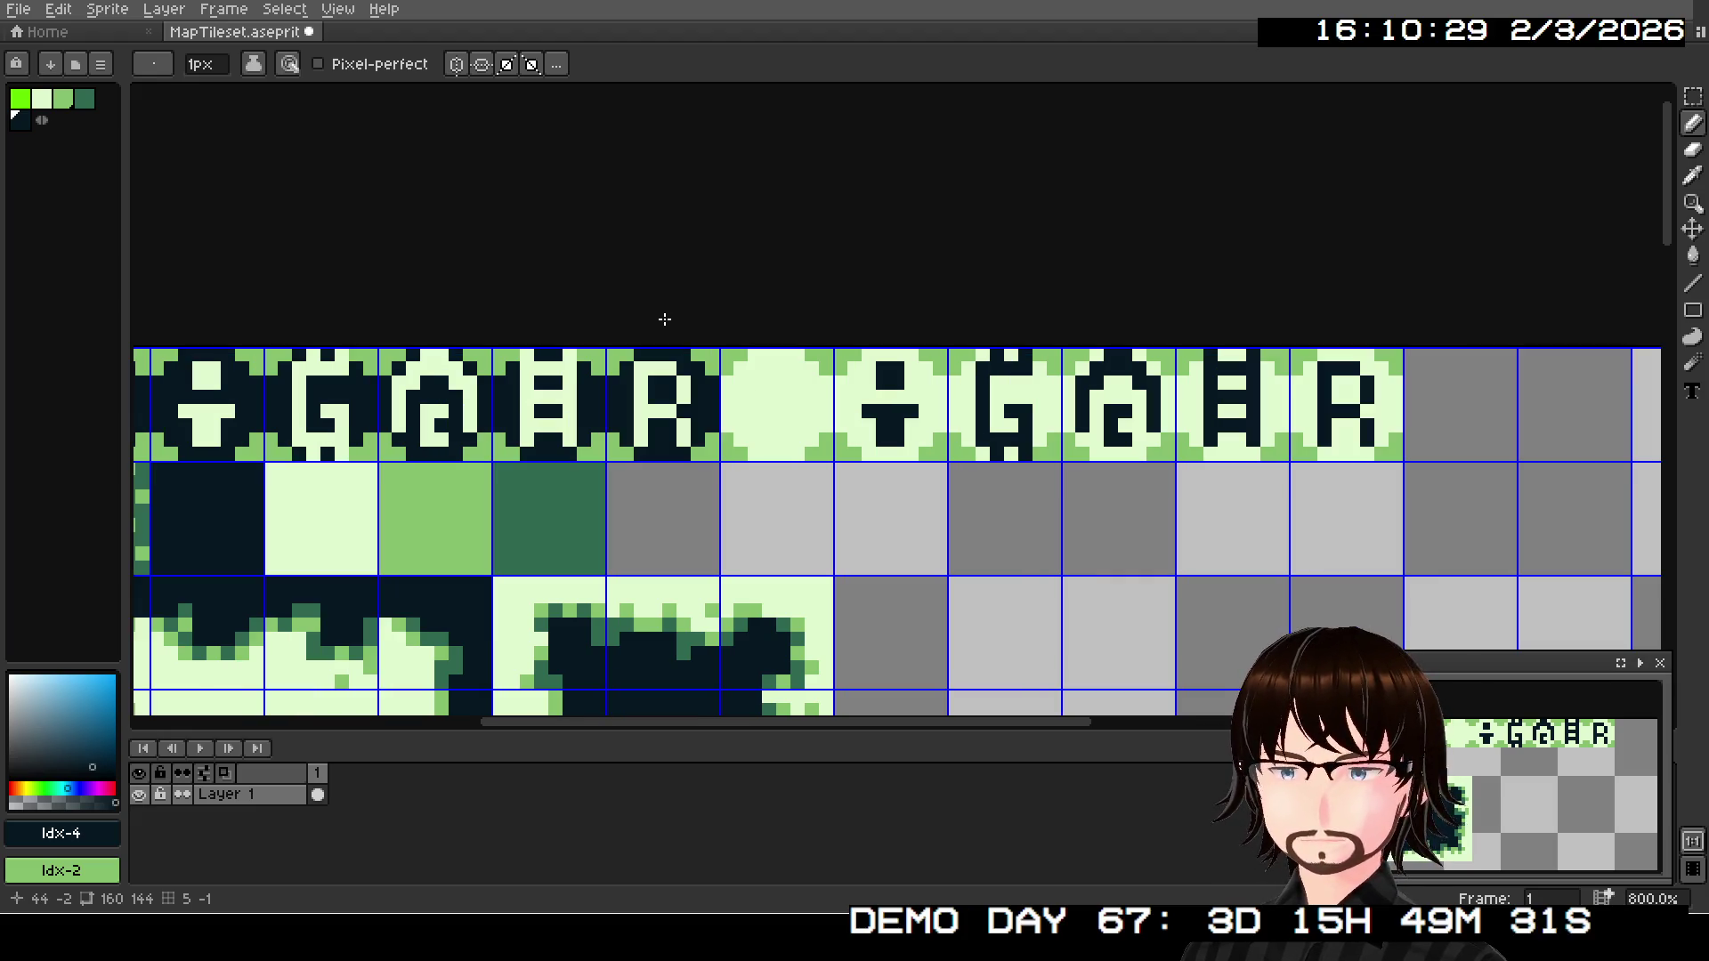
- Undo the R strokes on both the light and dark tiles, leaving plain circles
{"action": "key", "text": "ctrl+z"}
{"action": "key", "text": "ctrl+z"}
{"action": "key", "text": "ctrl+z"}
{"action": "key", "text": "ctrl+z"}
{"action": "key", "text": "ctrl+z"}
{"action": "key", "text": "ctrl+z"}
{"action": "key", "text": "ctrl+z"}
{"action": "key", "text": "ctrl+z"}
{"action": "key", "text": "ctrl+z"}
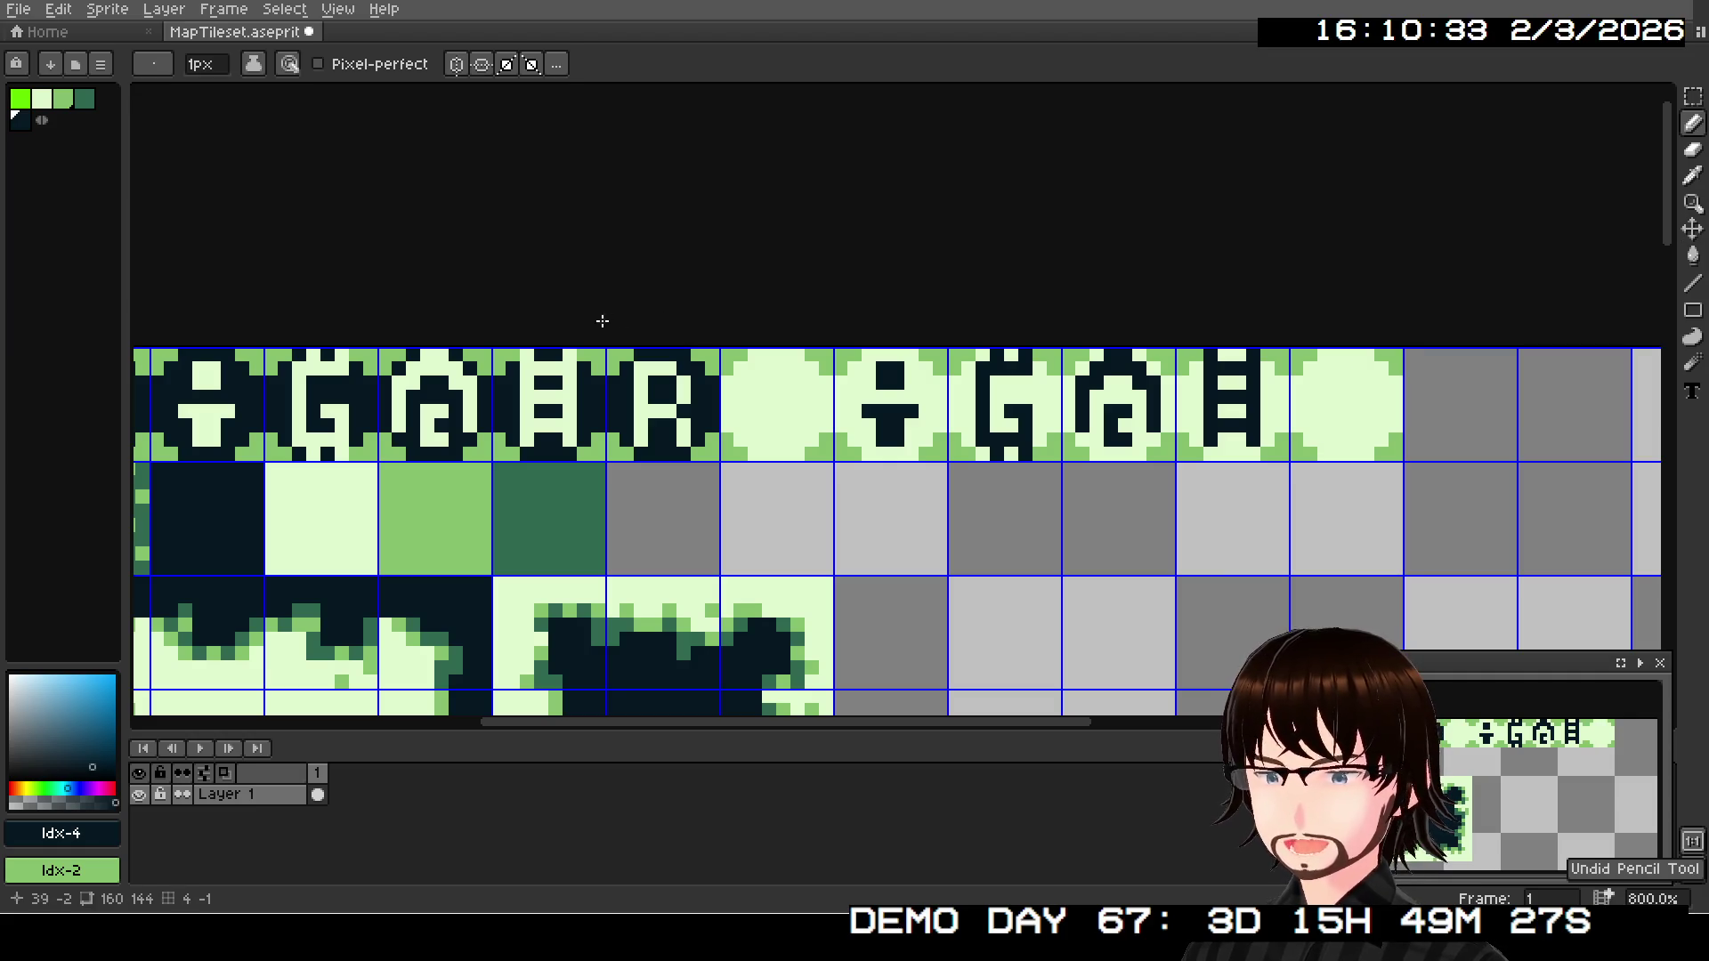
{"action": "key", "text": "ctrl+z"}
{"action": "key", "text": "ctrl+z"}
{"action": "key", "text": "ctrl+z"}
{"action": "key", "text": "ctrl+z"}
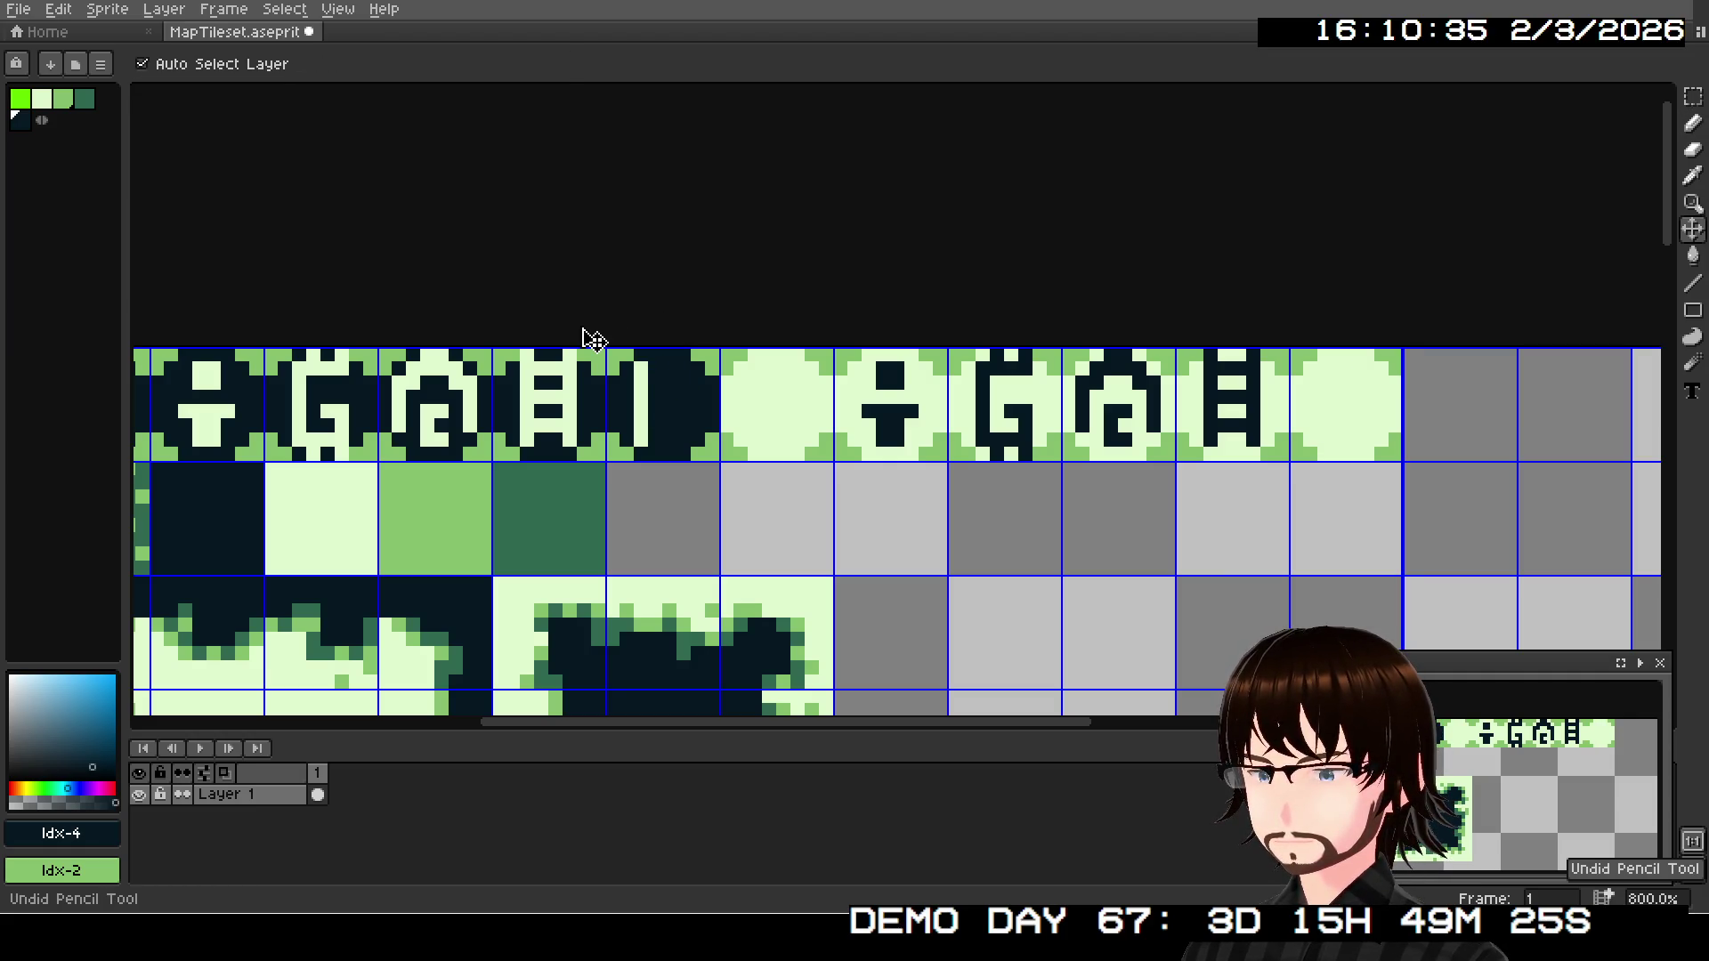
{"action": "key", "text": "ctrl+z"}
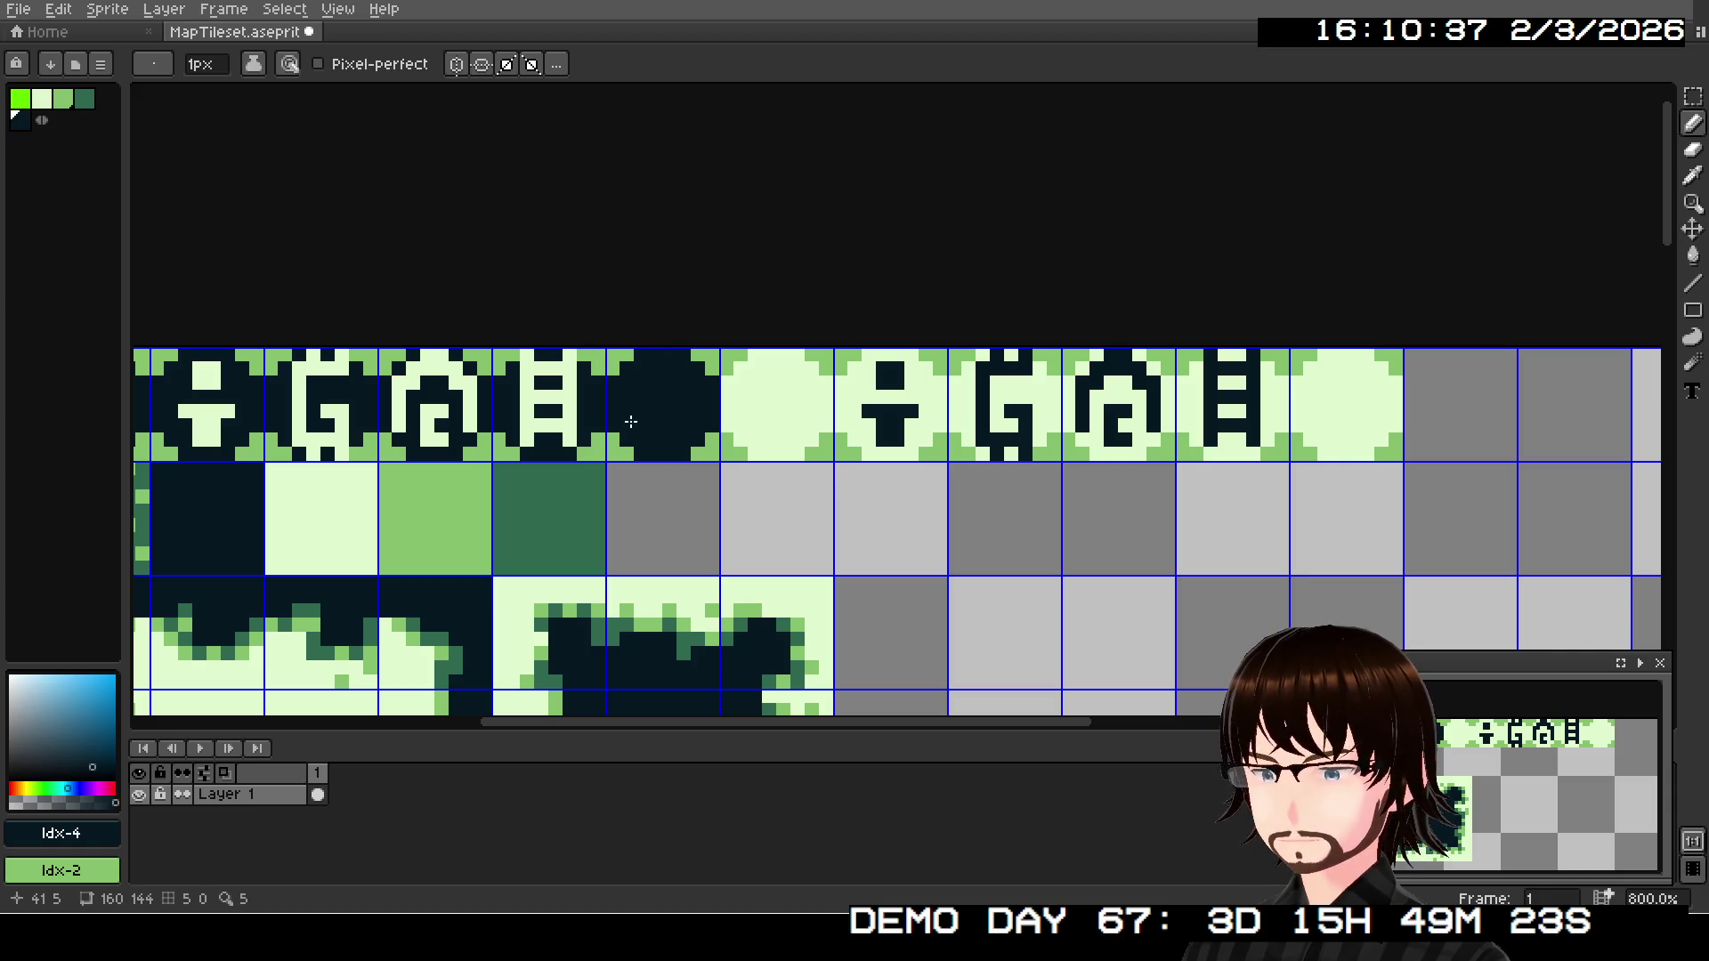
{"action": "scroll", "coordinate": [593, 379], "scroll_direction": "left", "scroll_amount": 2}
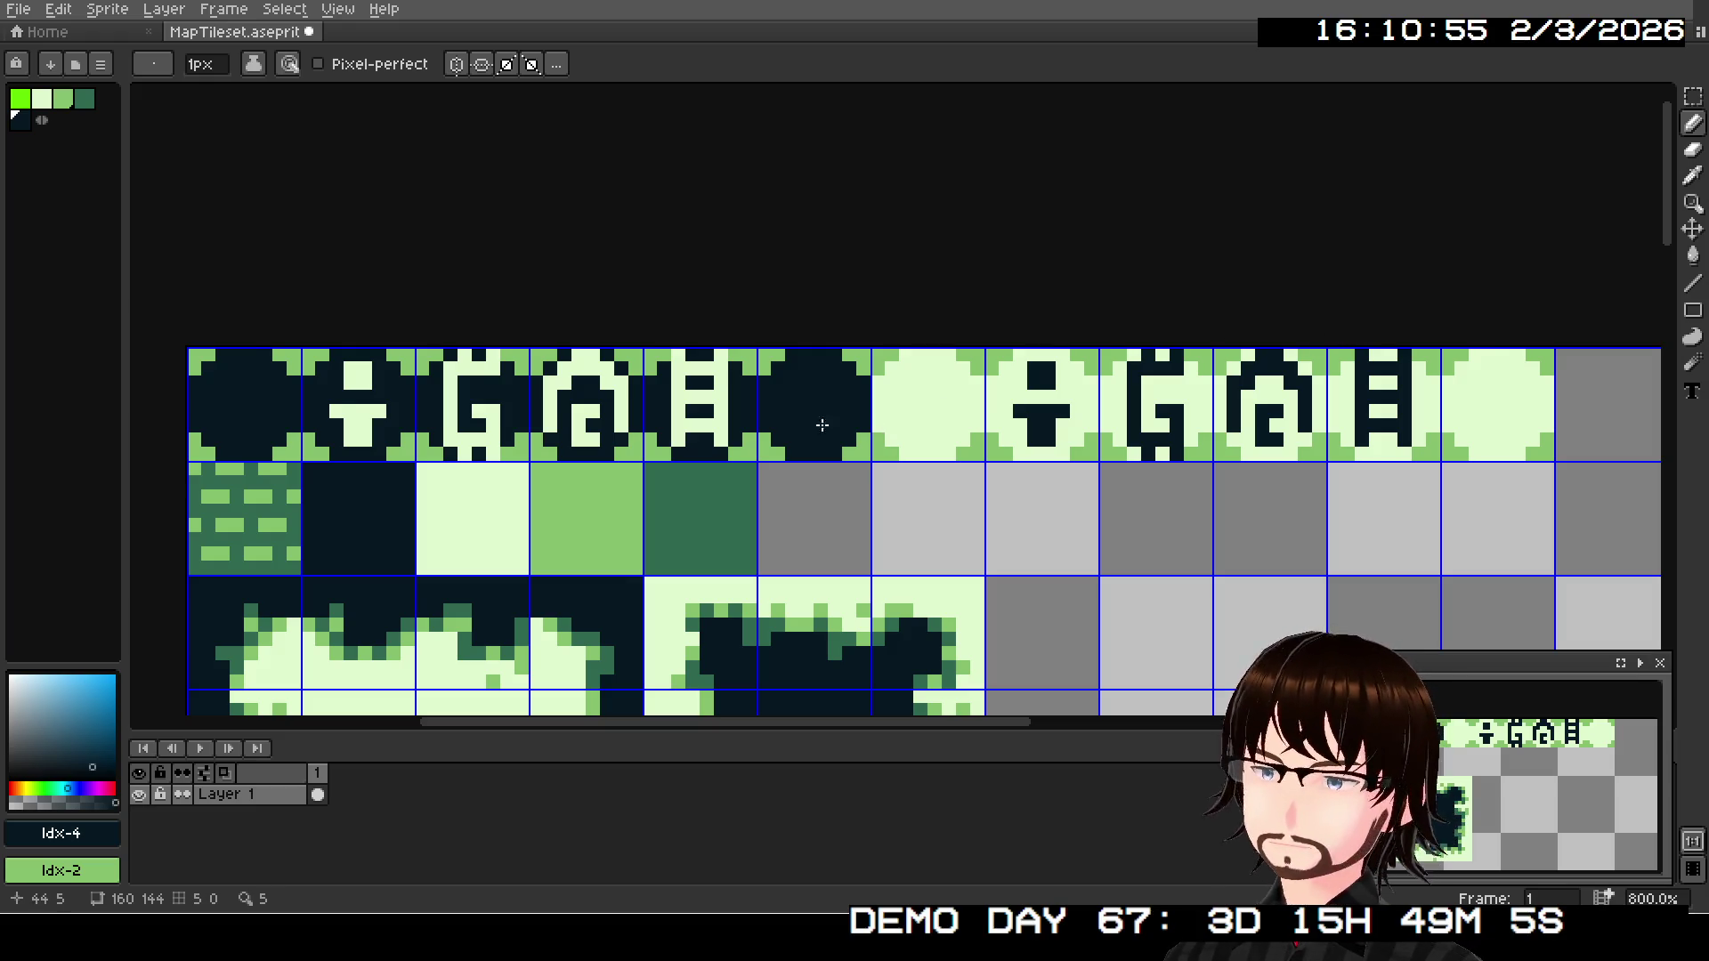
{"action": "scroll", "coordinate": [837, 425], "scroll_direction": "up", "scroll_amount": 2}
- With light green, draw a diagonal line plus horizontal top strokes across the dark tile
{"action": "left_click", "coordinate": [42, 99]}
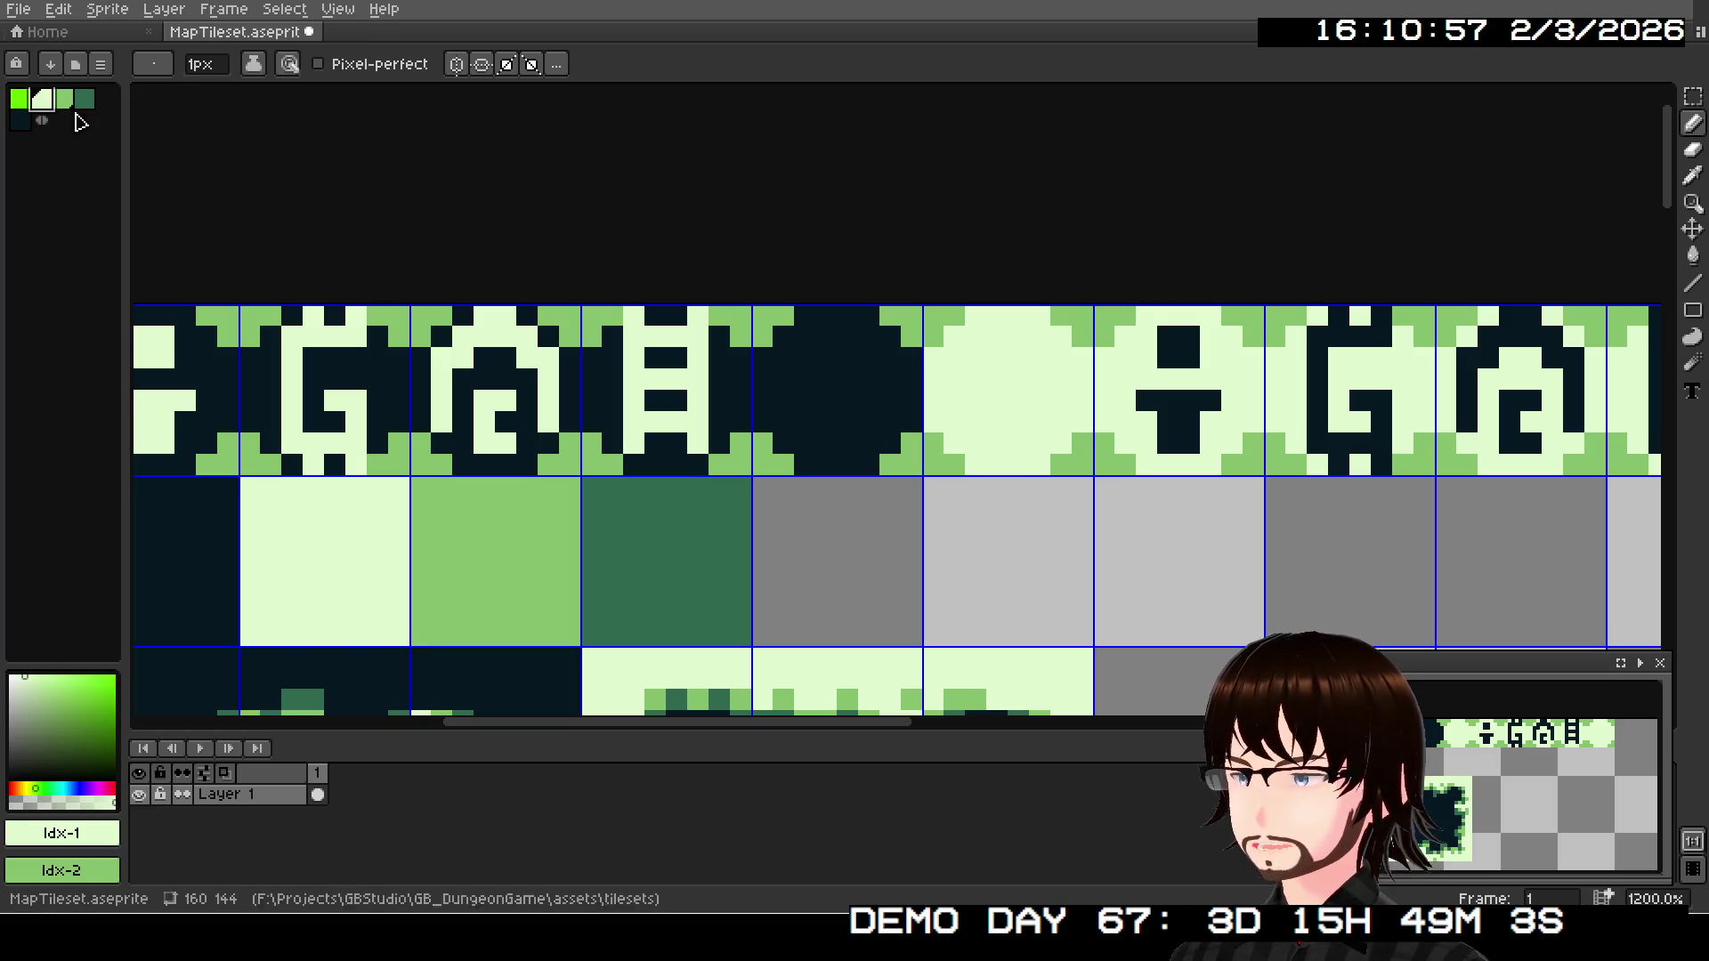
{"action": "scroll", "coordinate": [946, 374], "scroll_direction": "up", "scroll_amount": 1}
{"action": "left_click", "coordinate": [737, 443]}
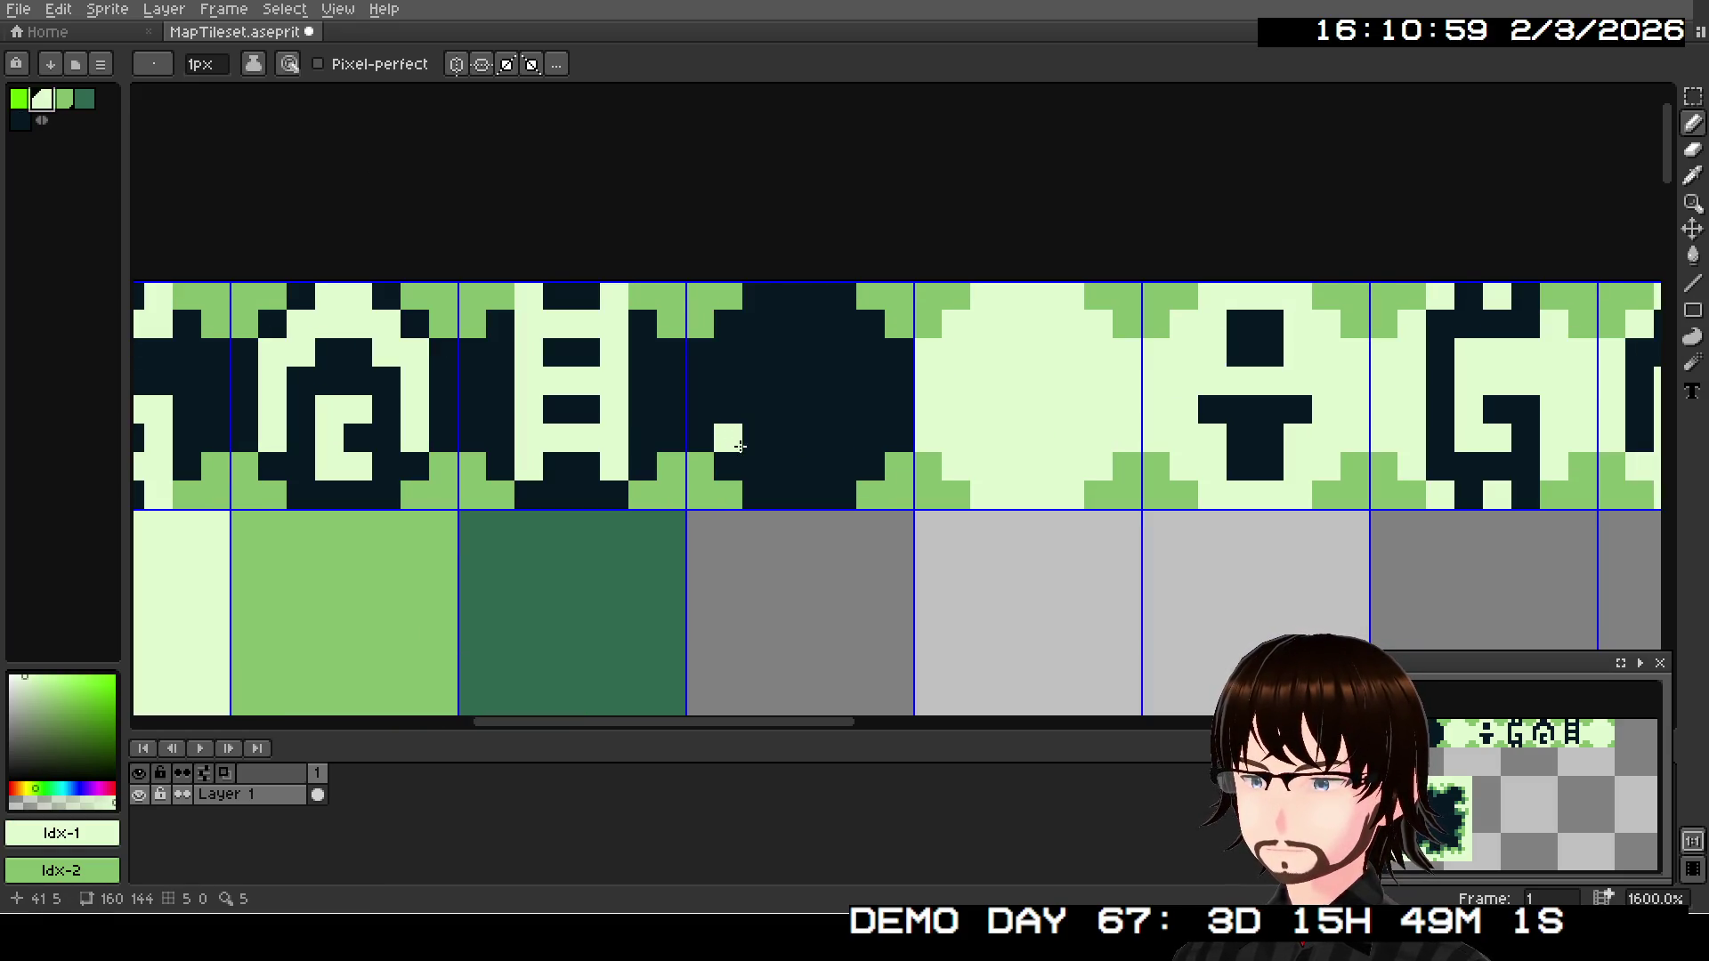
{"action": "left_click", "coordinate": [739, 427]}
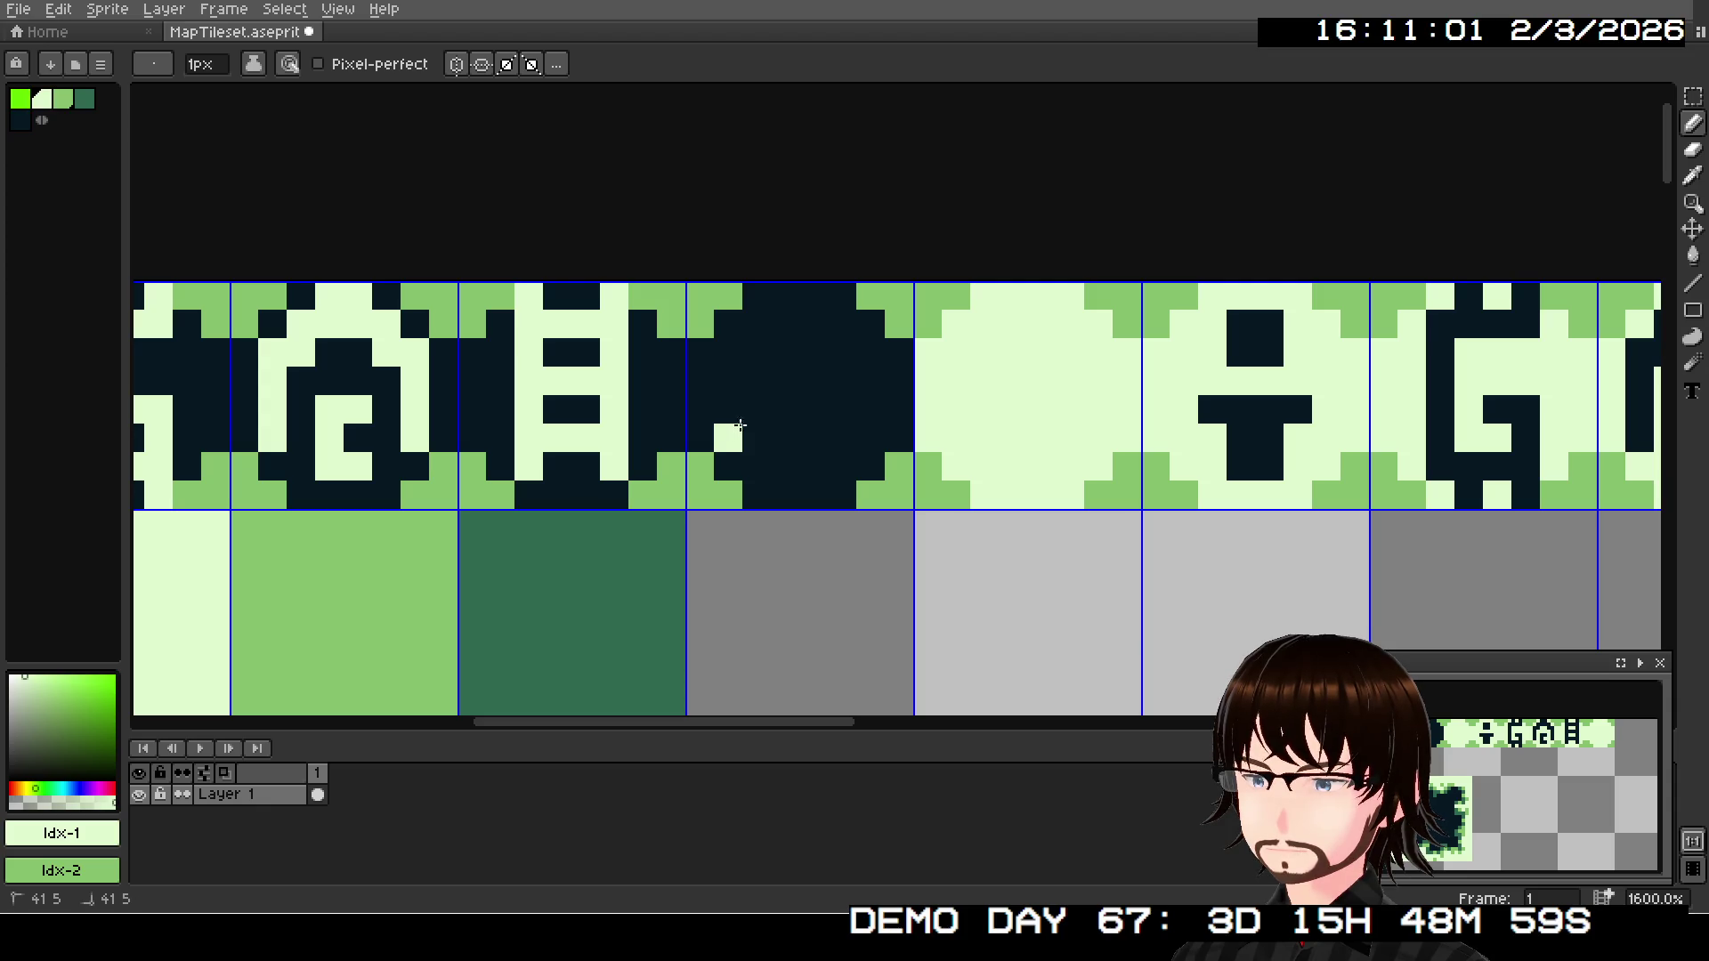
{"action": "left_click_drag", "start_coordinate": [739, 426], "coordinate": [752, 411]}
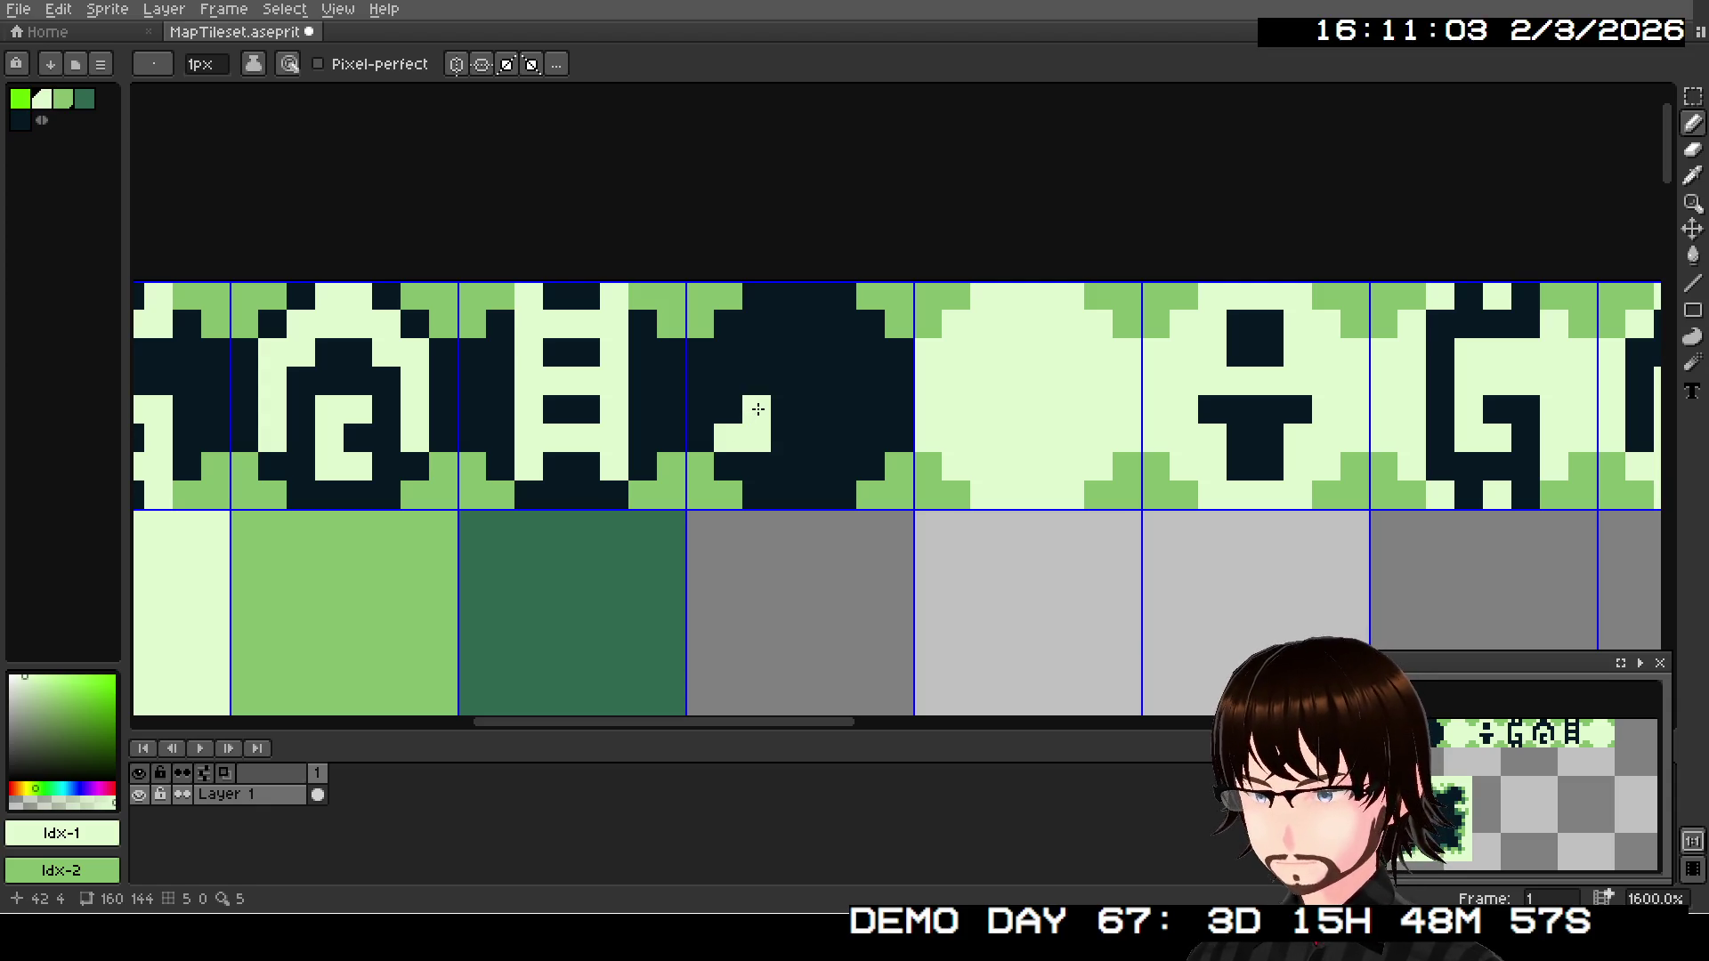
{"action": "key", "text": "ctrl+z"}
{"action": "left_click", "coordinate": [1693, 283]}
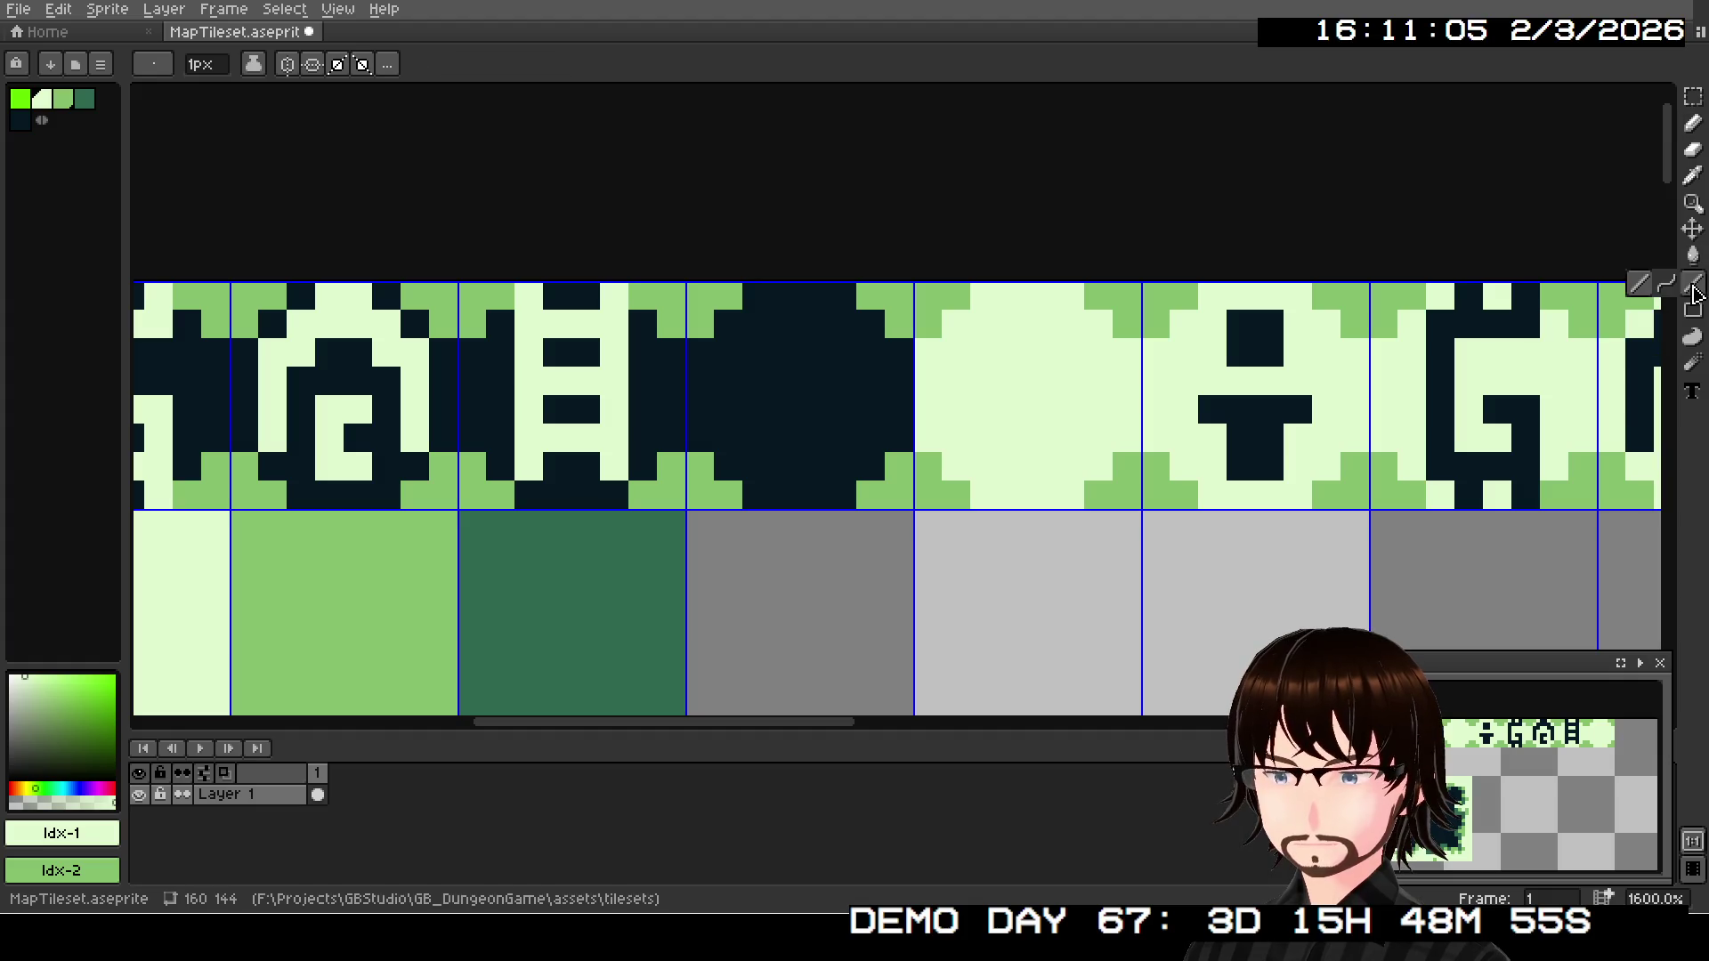
{"action": "left_click_drag", "start_coordinate": [729, 438], "coordinate": [814, 350]}
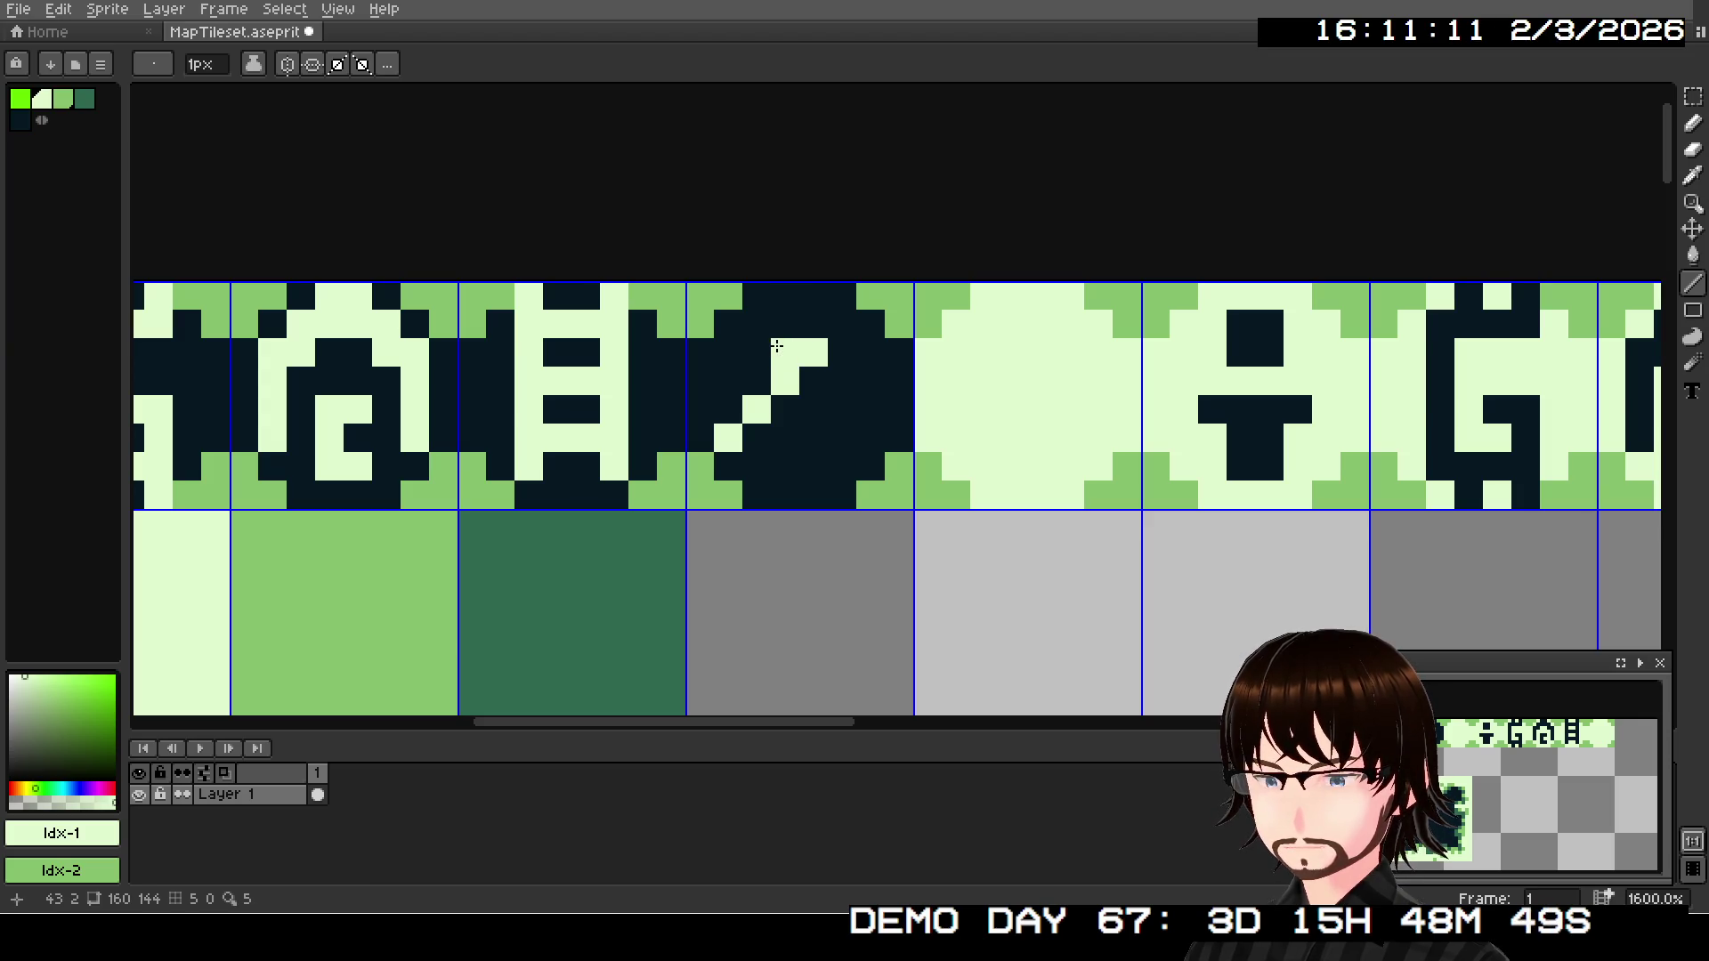
{"action": "left_click_drag", "start_coordinate": [802, 344], "coordinate": [749, 344]}
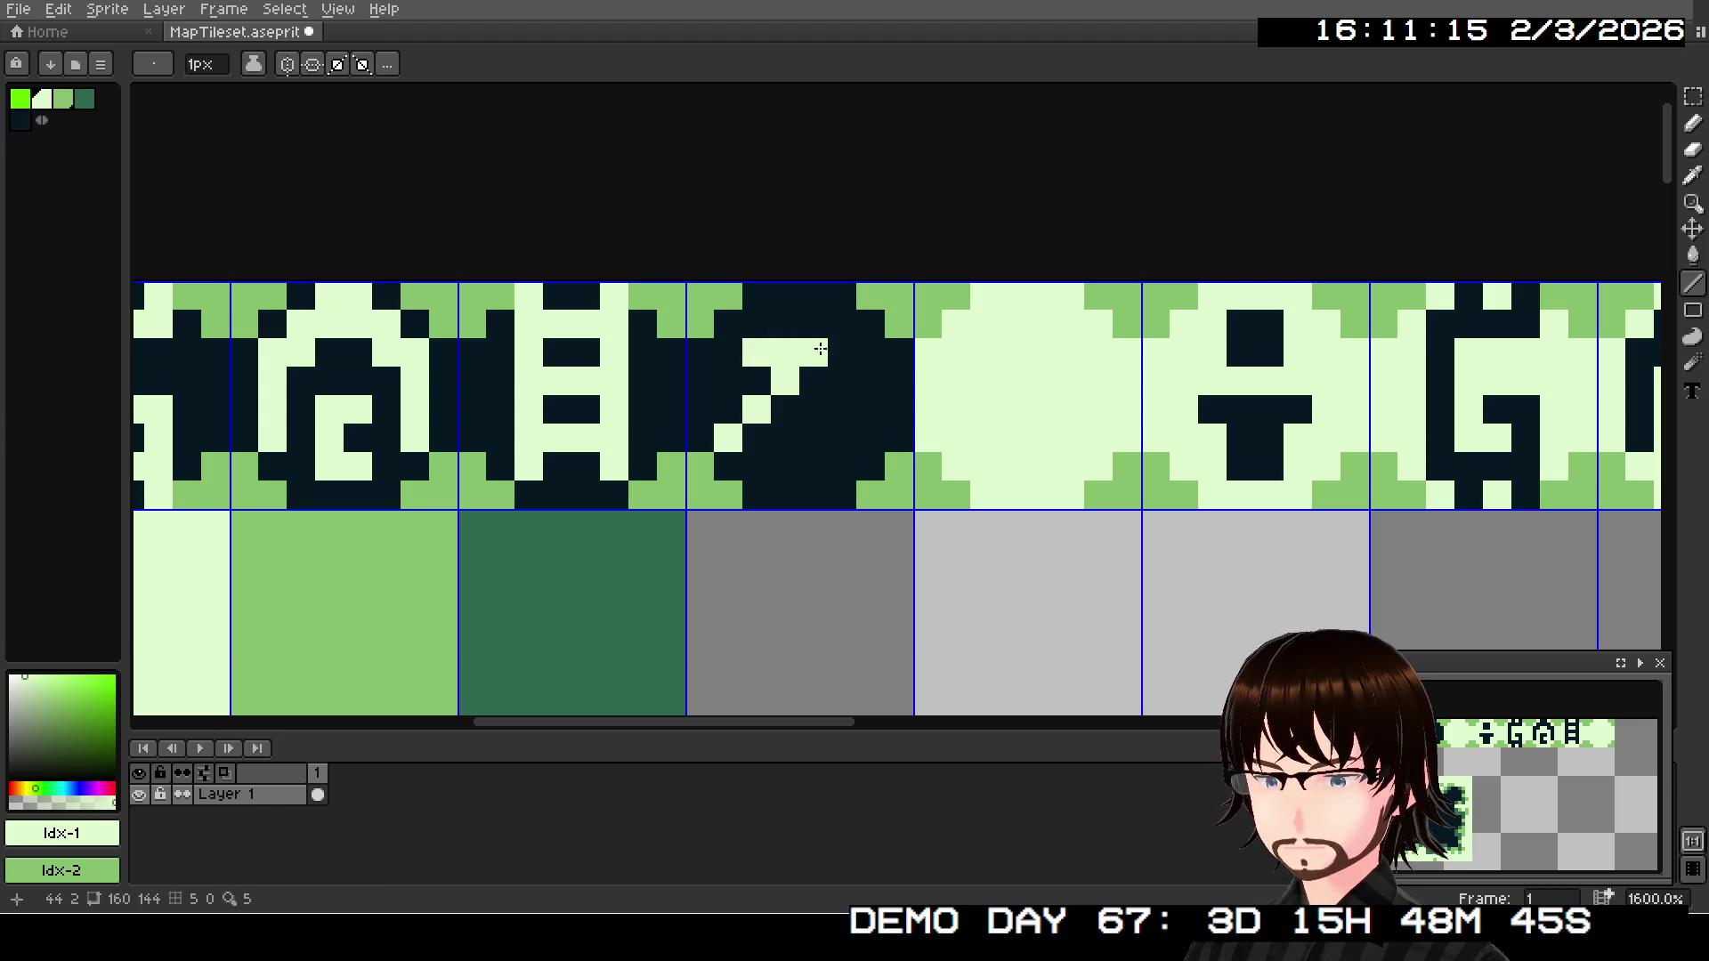
{"action": "left_click_drag", "start_coordinate": [755, 326], "coordinate": [863, 335]}
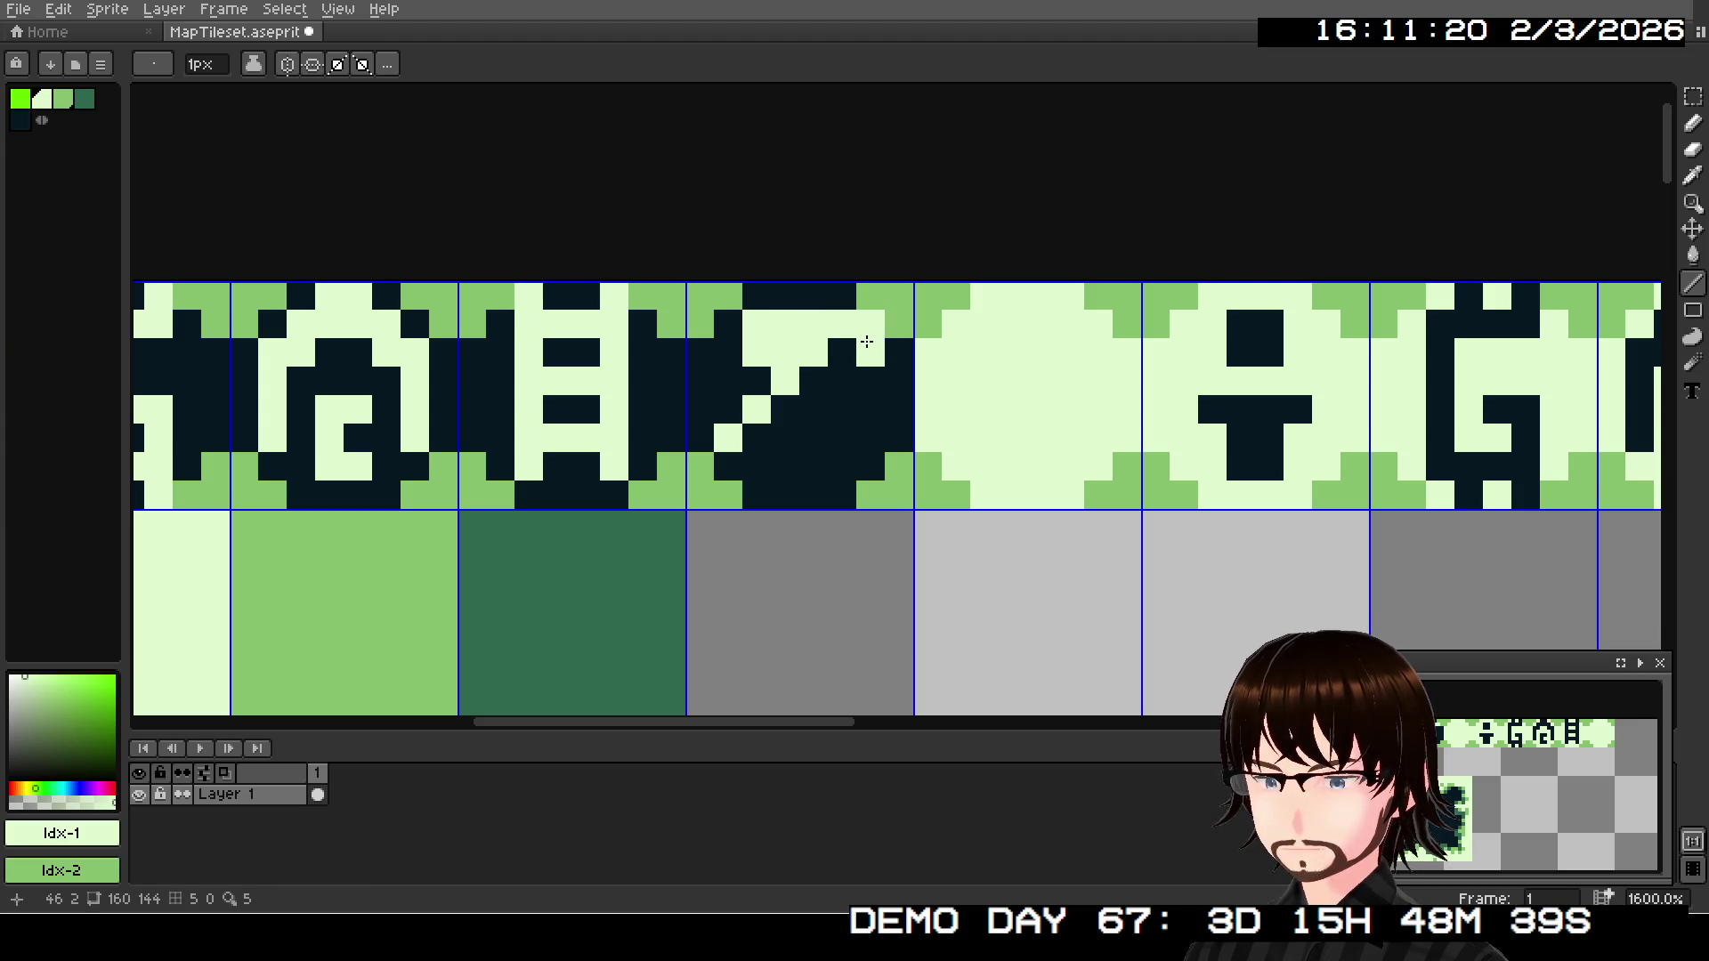
{"action": "left_click", "coordinate": [828, 364]}
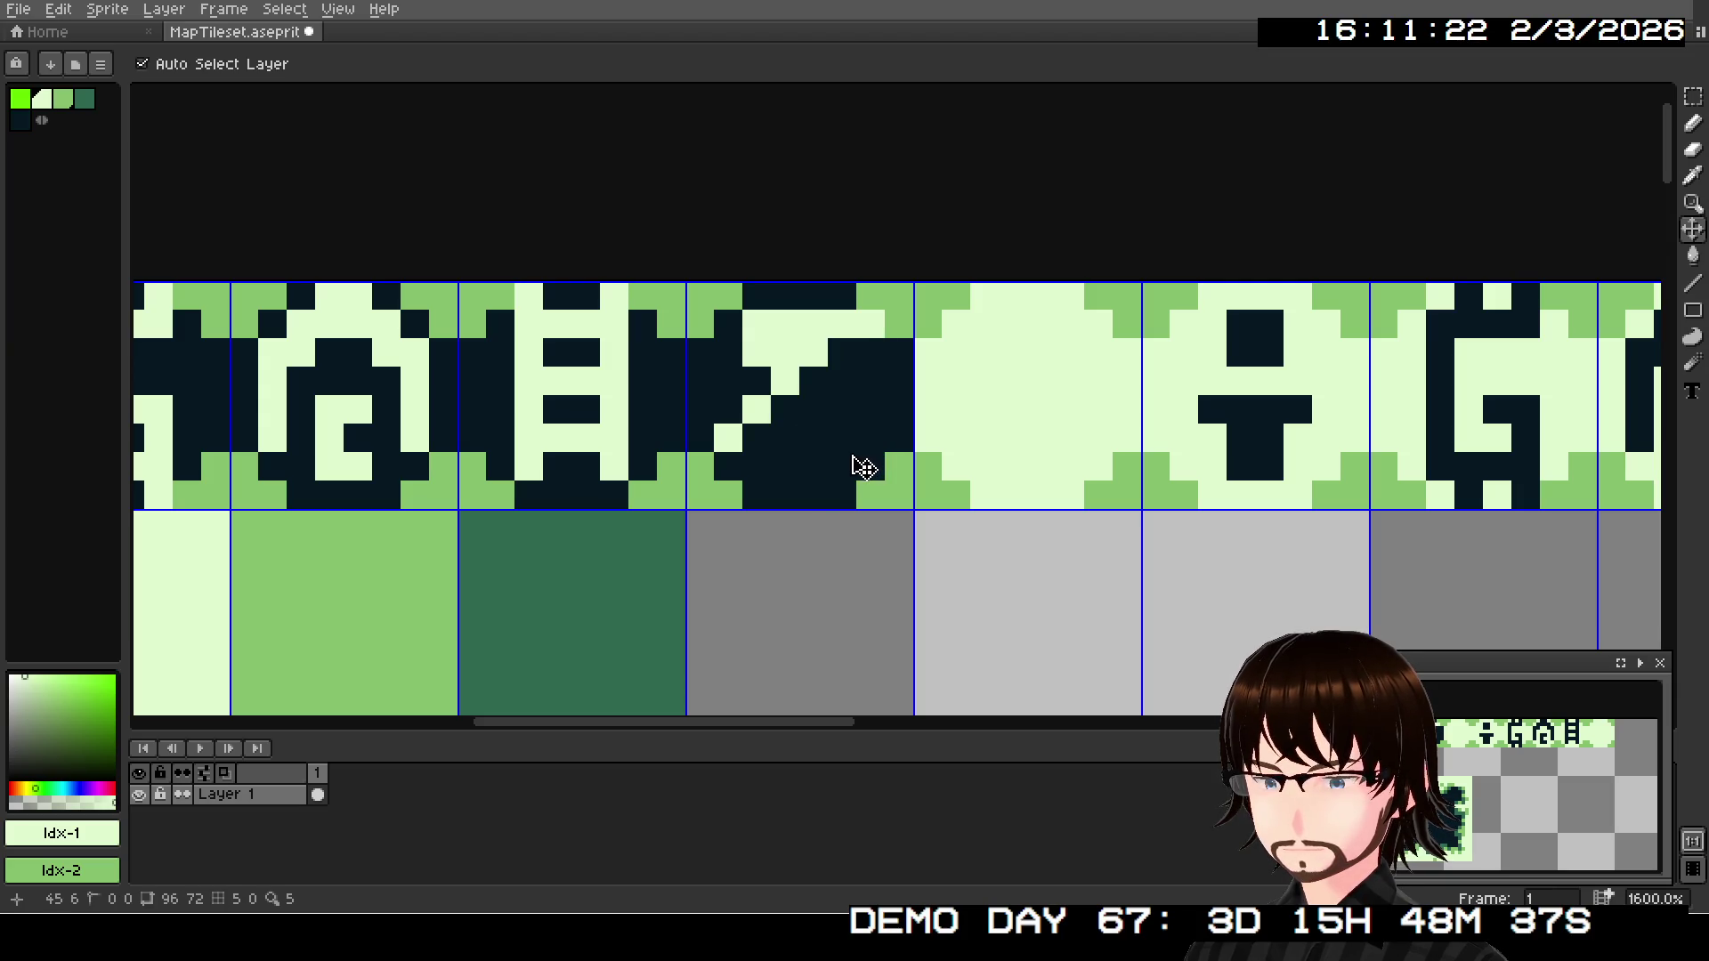
- Add parallel light diagonals and a short upper line, undoing misplaced pixels
{"action": "mouse_move", "coordinate": [754, 477]}
{"action": "left_mouse_down"}
{"action": "mouse_move", "coordinate": [849, 347]}
{"action": "mouse_move", "coordinate": [874, 406]}
{"action": "left_mouse_up"}
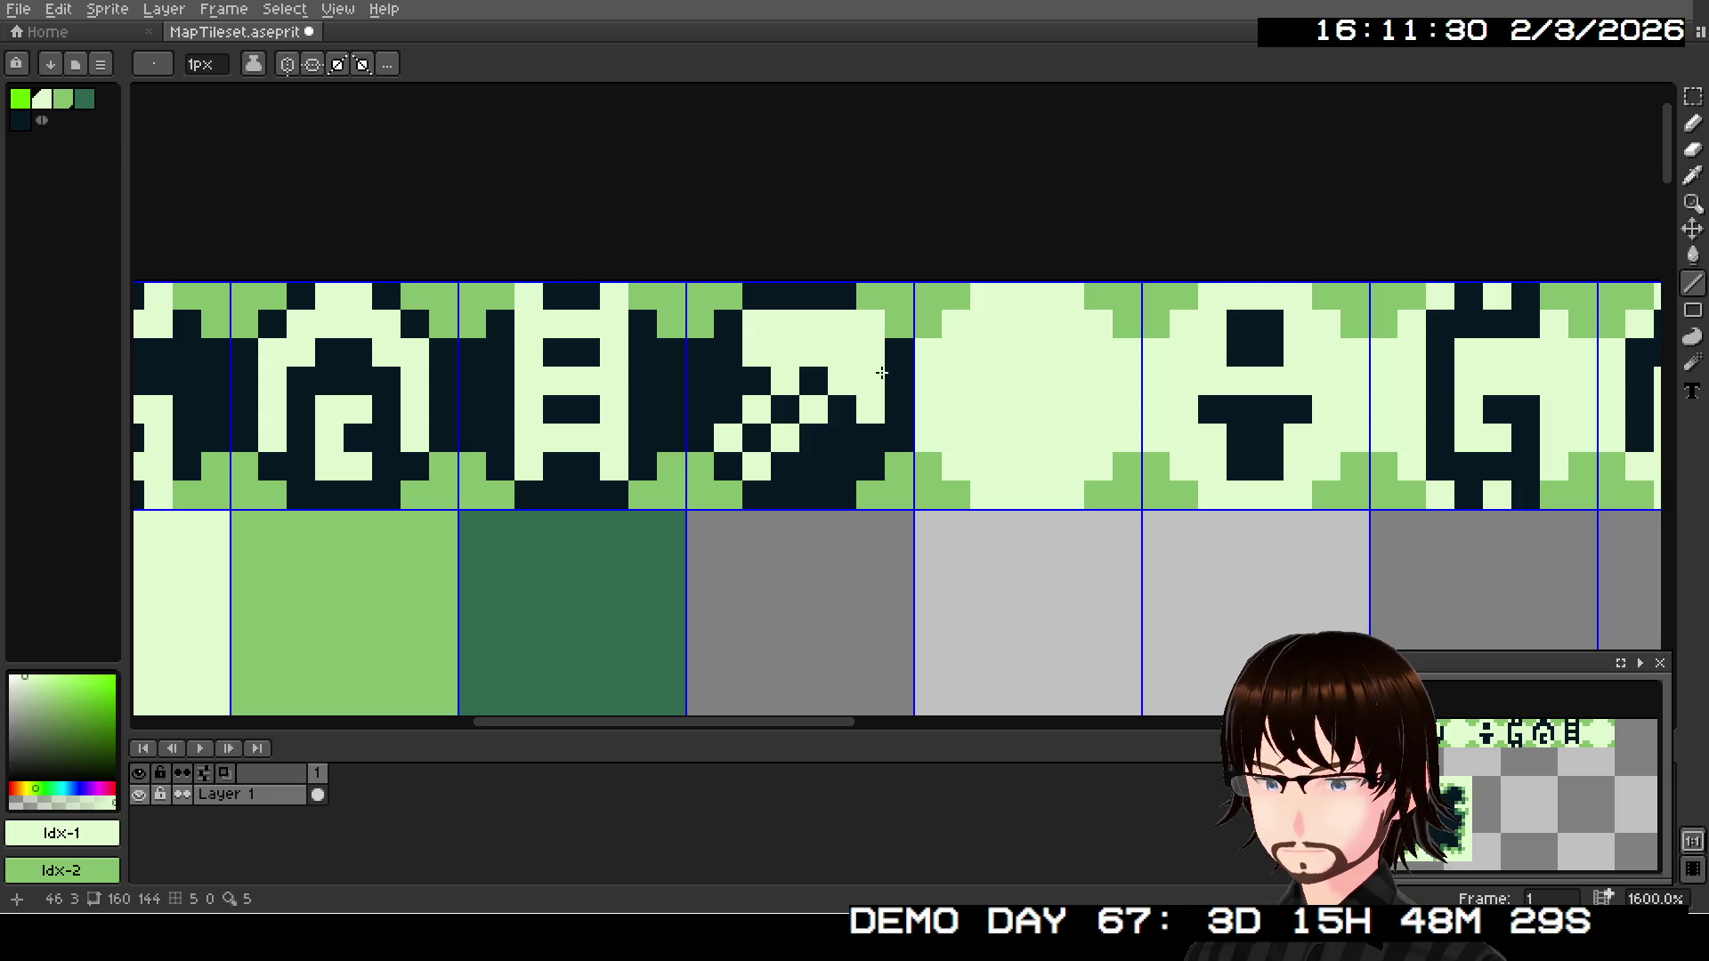
{"action": "left_click", "coordinate": [849, 408]}
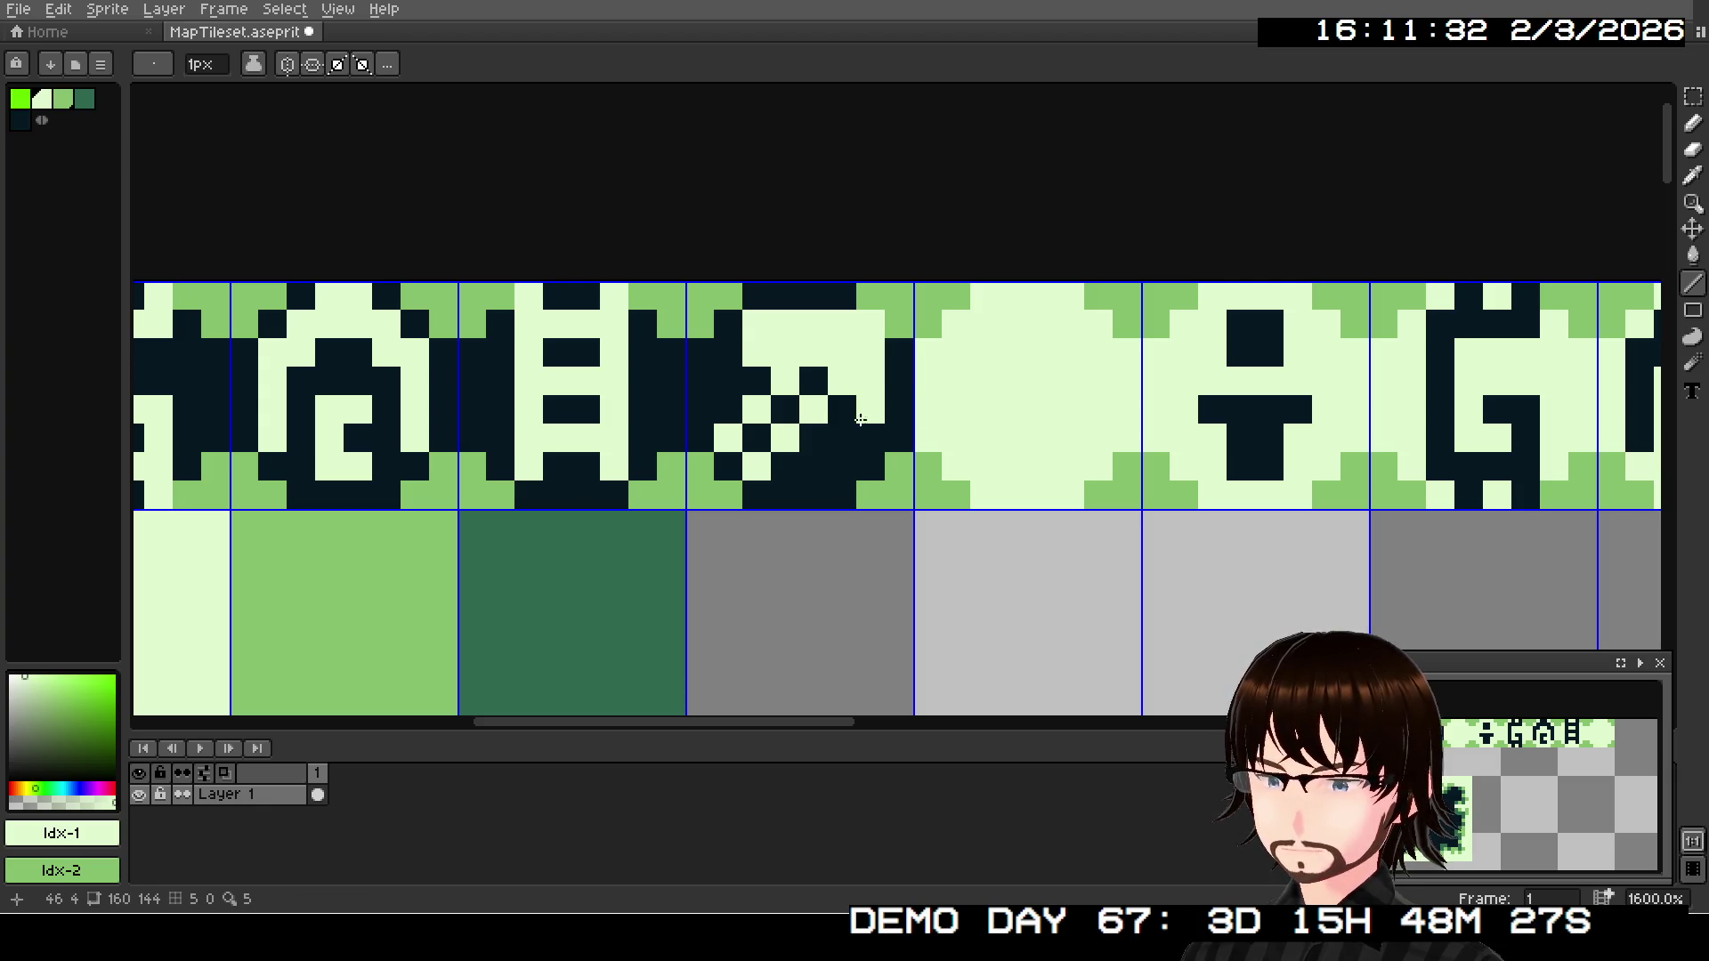
{"action": "key", "text": "ctrl+z"}
{"action": "key", "text": "ctrl+z"}
{"action": "key", "text": "ctrl+z"}
{"action": "key", "text": "ctrl+z"}
{"action": "key", "text": "ctrl+z"}
{"action": "key", "text": "ctrl+z"}
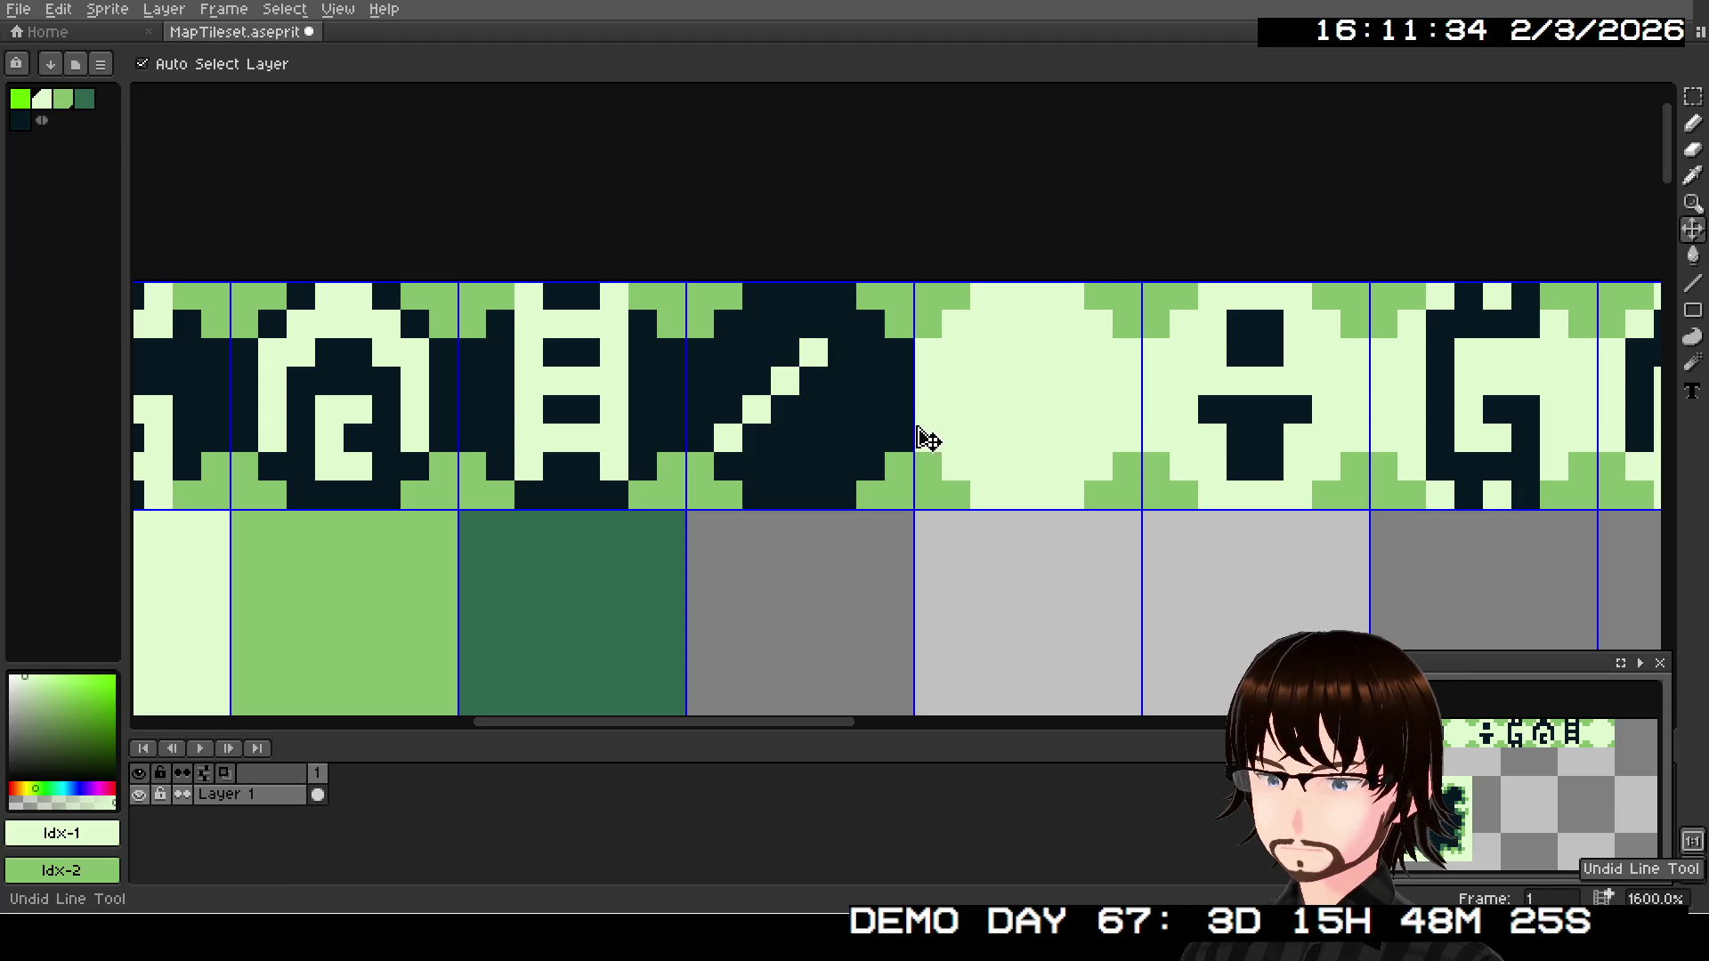
{"action": "left_click_drag", "start_coordinate": [763, 475], "coordinate": [842, 384]}
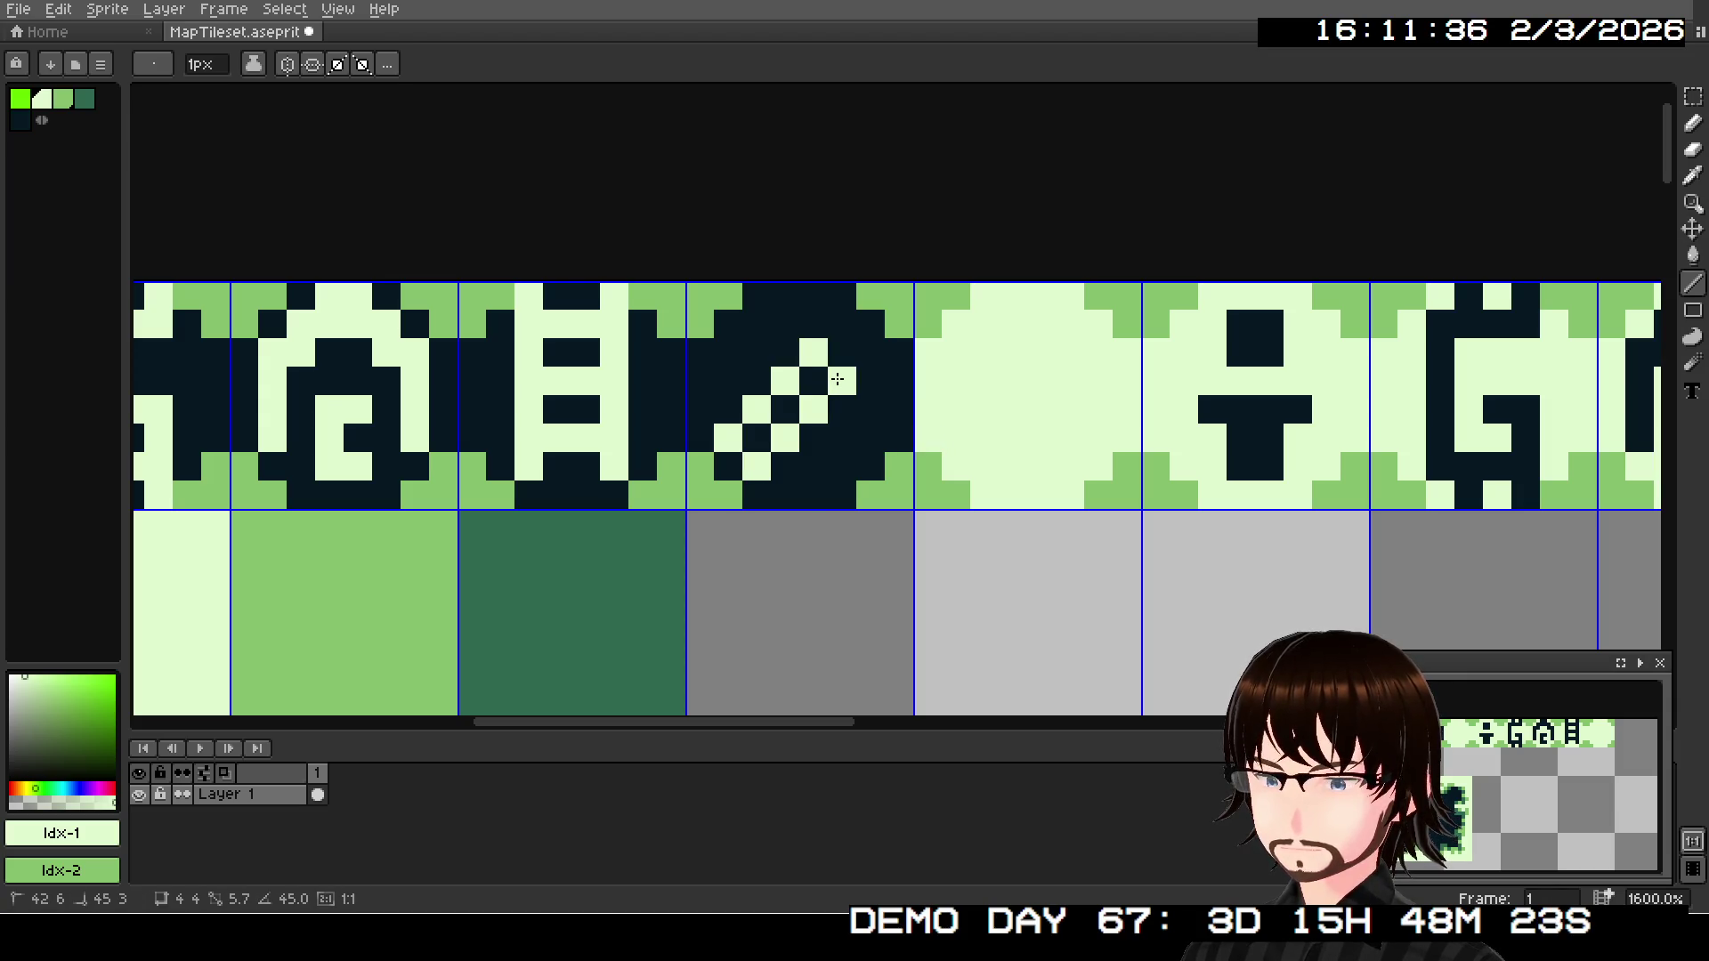
{"action": "left_click", "coordinate": [812, 334]}
{"action": "key", "text": "ctrl+z"}
{"action": "left_click", "coordinate": [786, 328]}
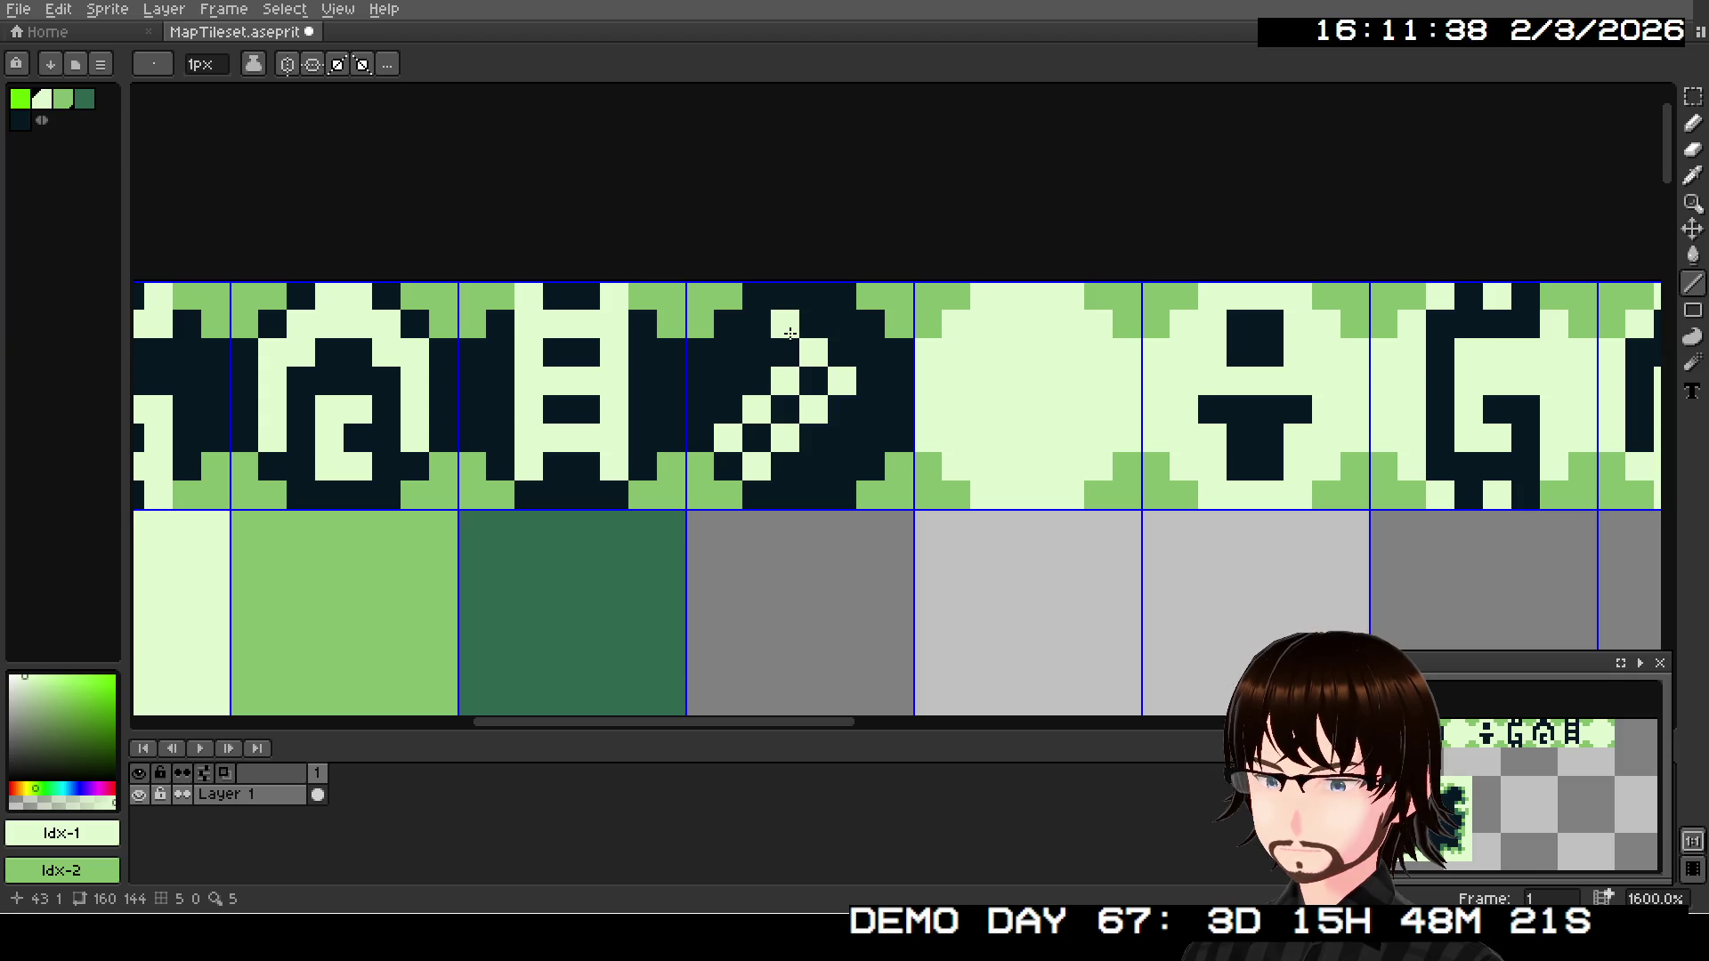
{"action": "mouse_move", "coordinate": [786, 329]}
{"action": "left_mouse_down"}
{"action": "mouse_move", "coordinate": [846, 327]}
{"action": "mouse_move", "coordinate": [870, 400]}
{"action": "left_mouse_up"}
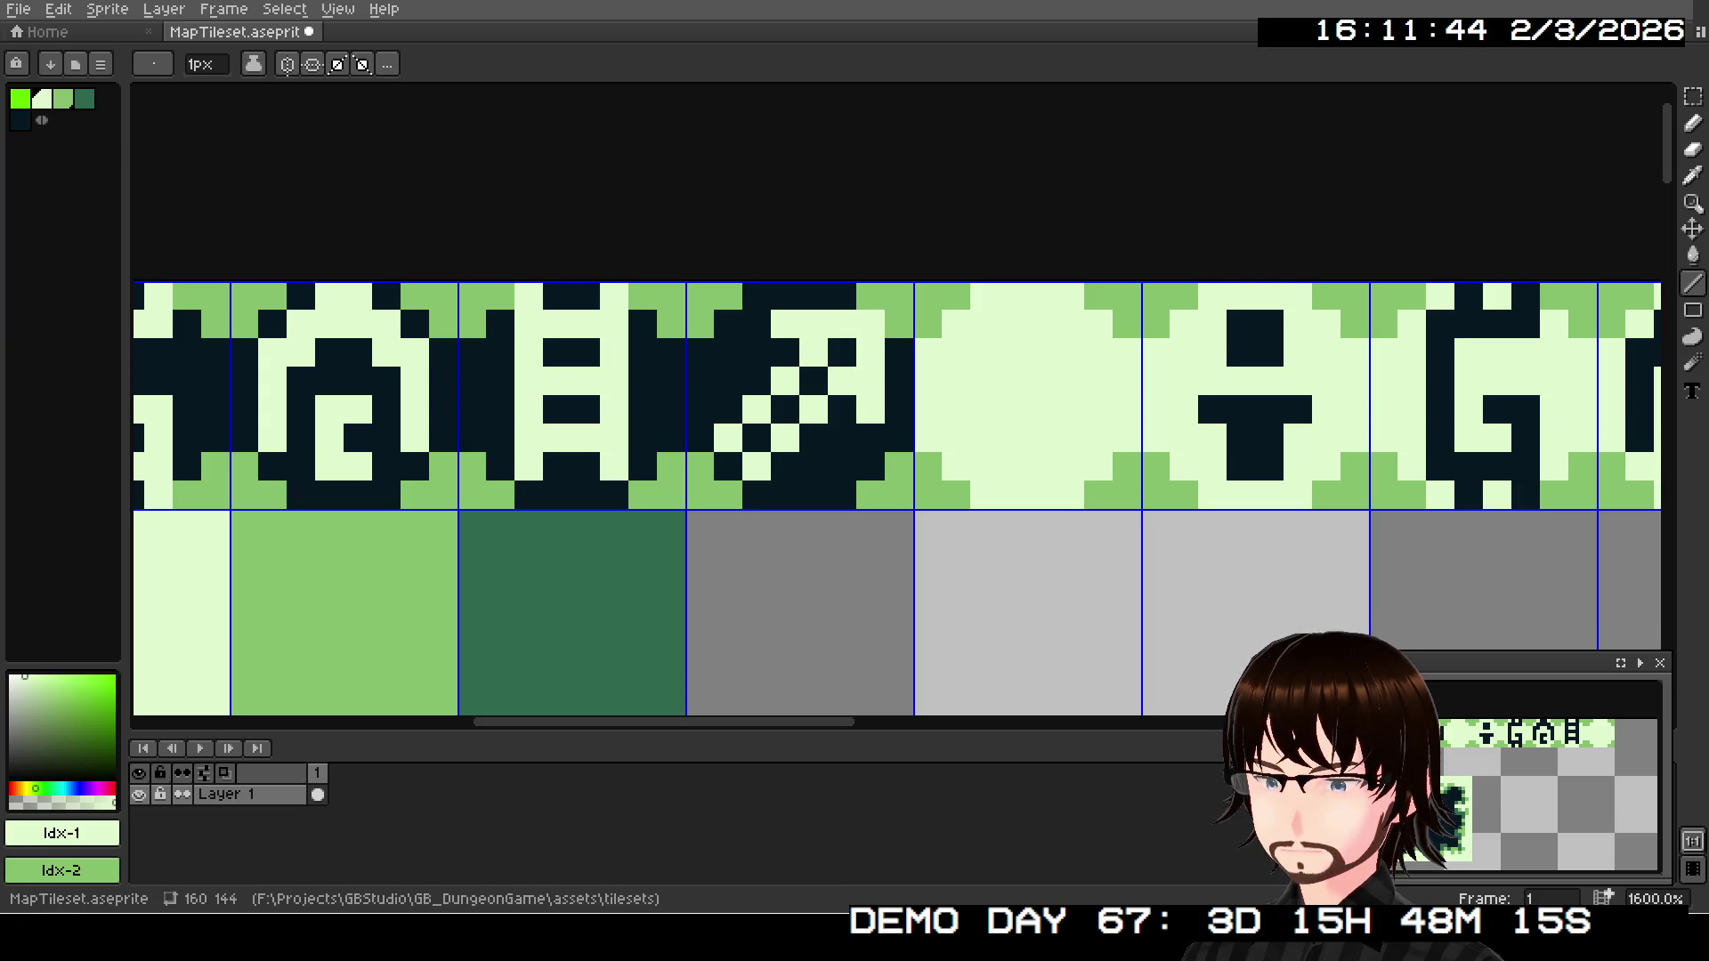
{"action": "scroll", "coordinate": [1543, 781], "scroll_direction": "up", "scroll_amount": 1}
{"action": "scroll", "coordinate": [1542, 781], "scroll_direction": "up", "scroll_amount": 1}
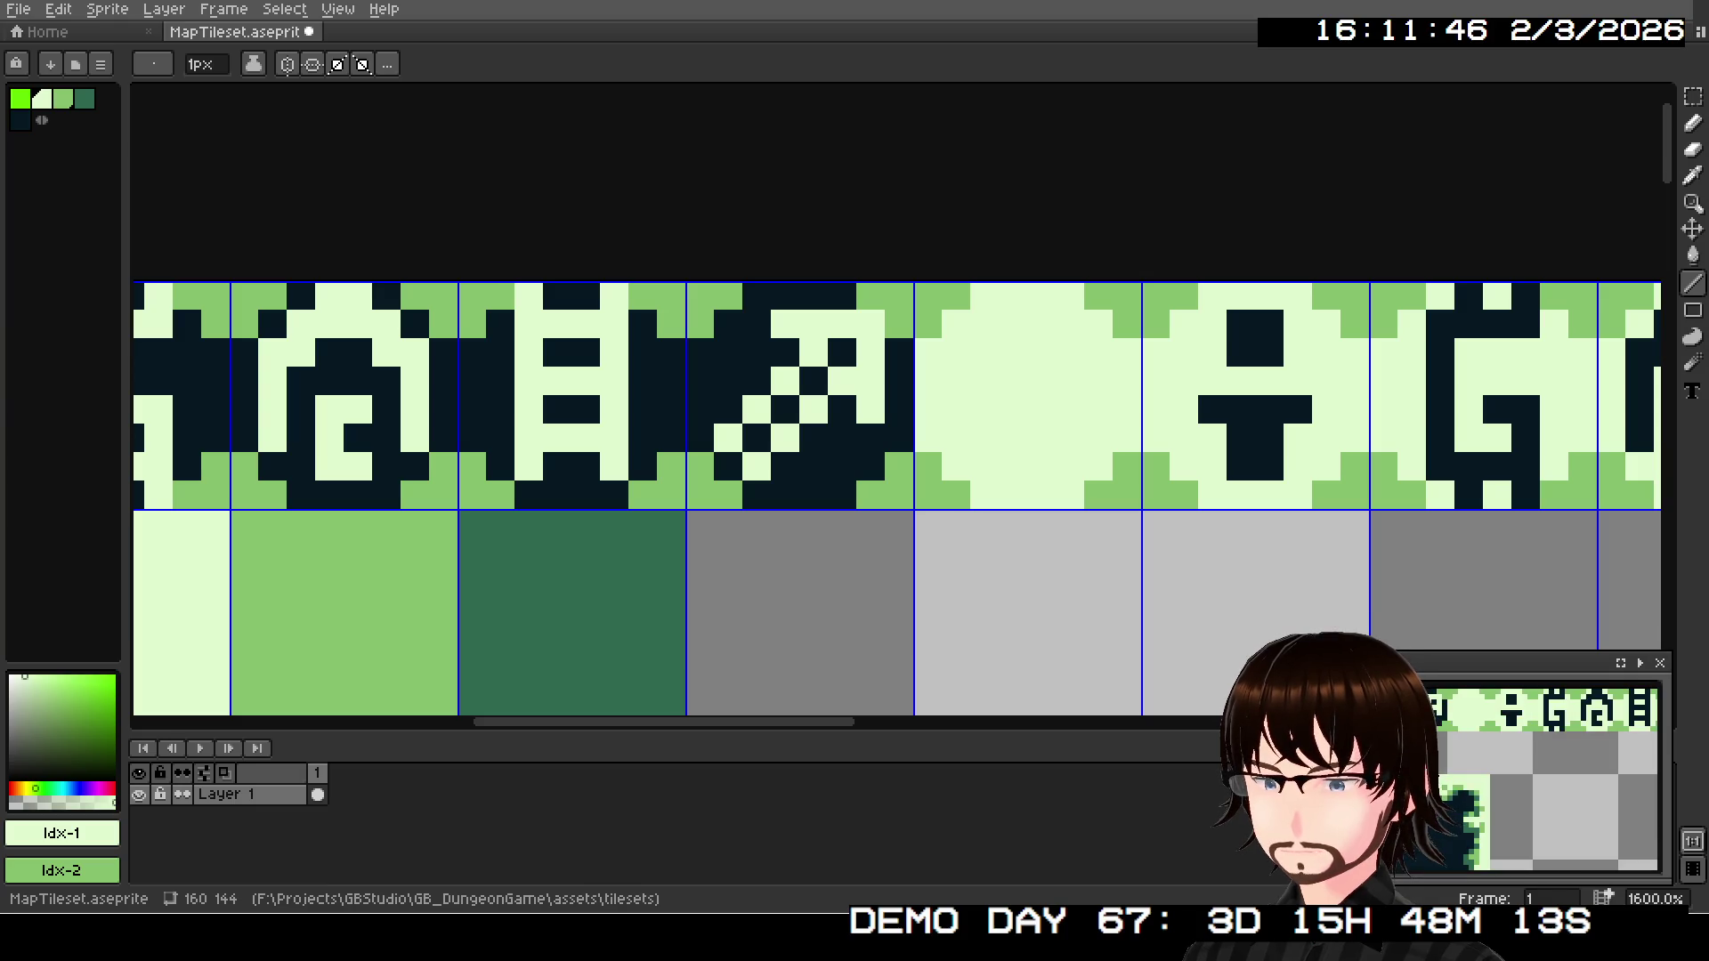
- Redraw the light diagonal slash across the tile and switch to mid-green
{"action": "left_click_drag", "start_coordinate": [727, 466], "coordinate": [846, 352]}
{"action": "key", "text": "ctrl+z"}
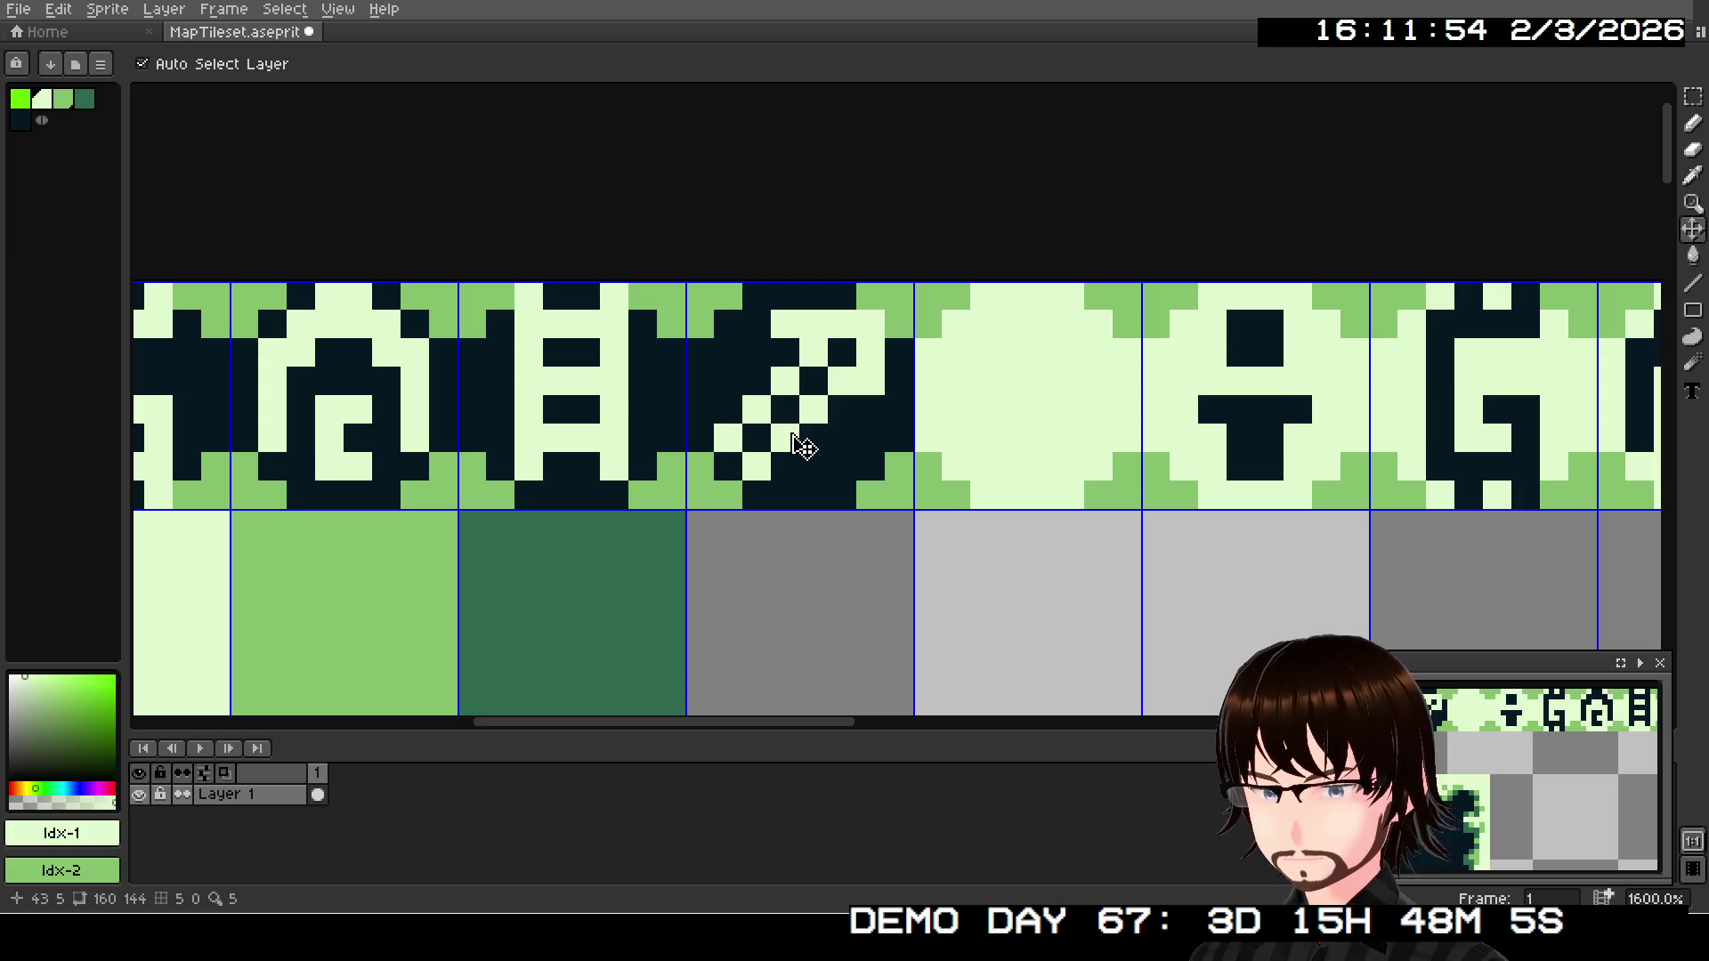
{"action": "key", "text": "l"}
{"action": "mouse_move", "coordinate": [785, 410]}
{"action": "left_mouse_down"}
{"action": "mouse_move", "coordinate": [745, 451]}
{"action": "mouse_move", "coordinate": [841, 351]}
{"action": "left_mouse_up"}
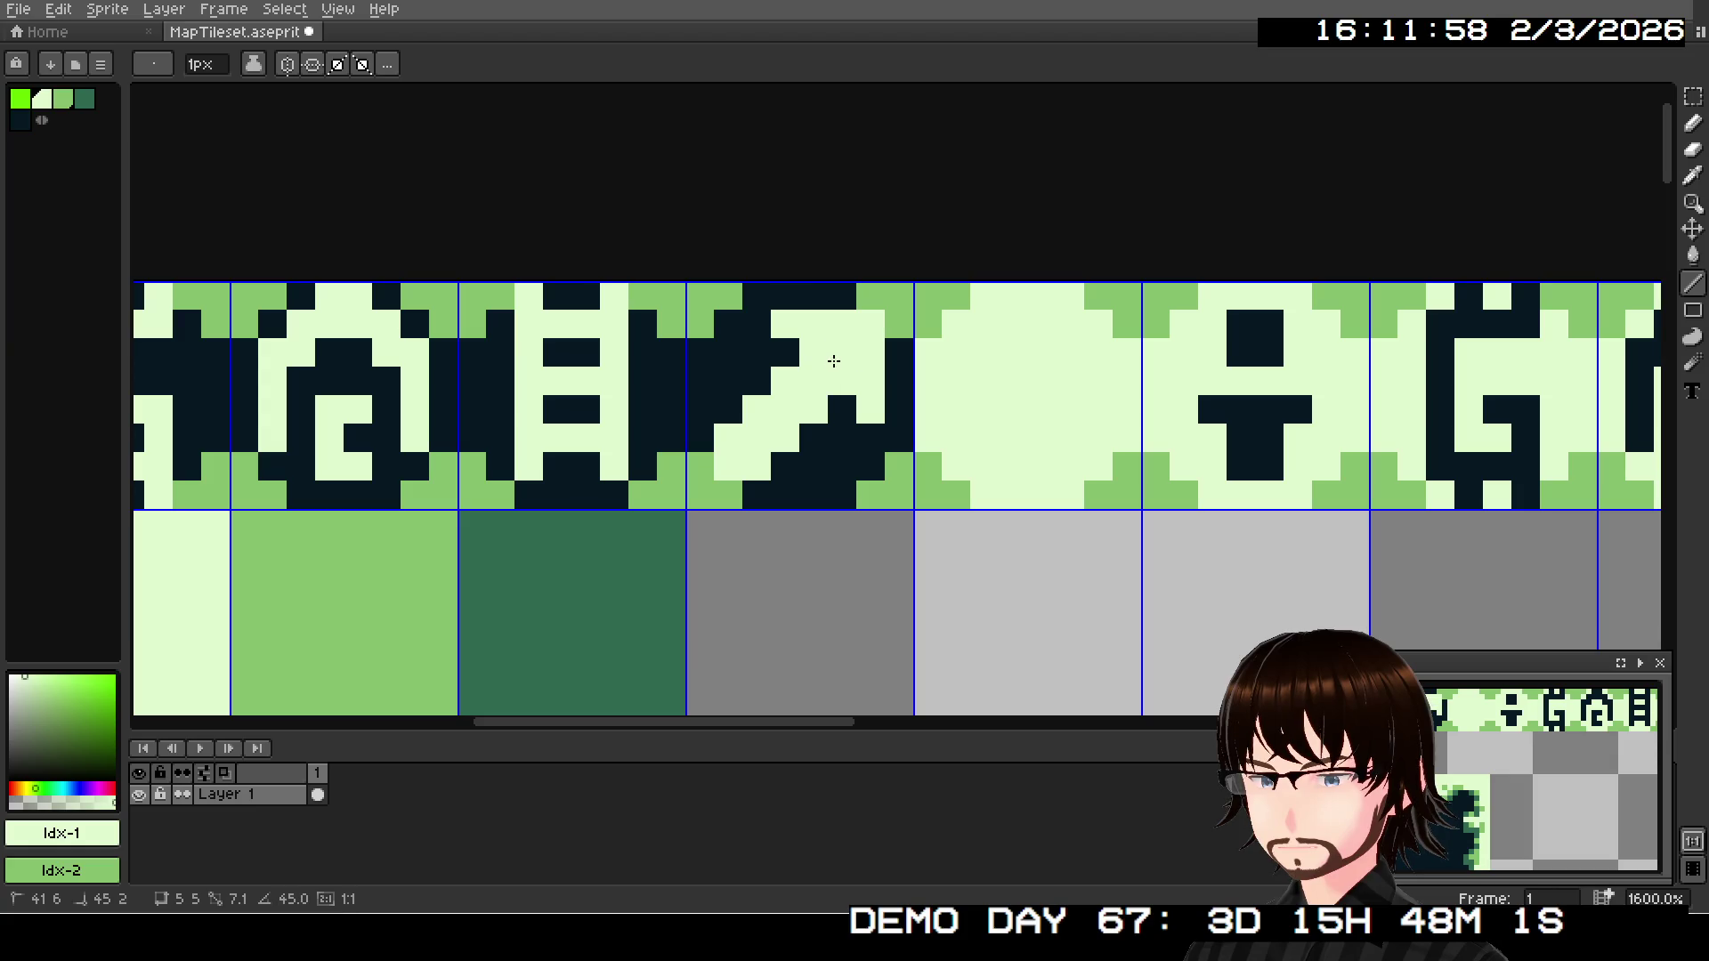
{"action": "left_click", "coordinate": [65, 99]}
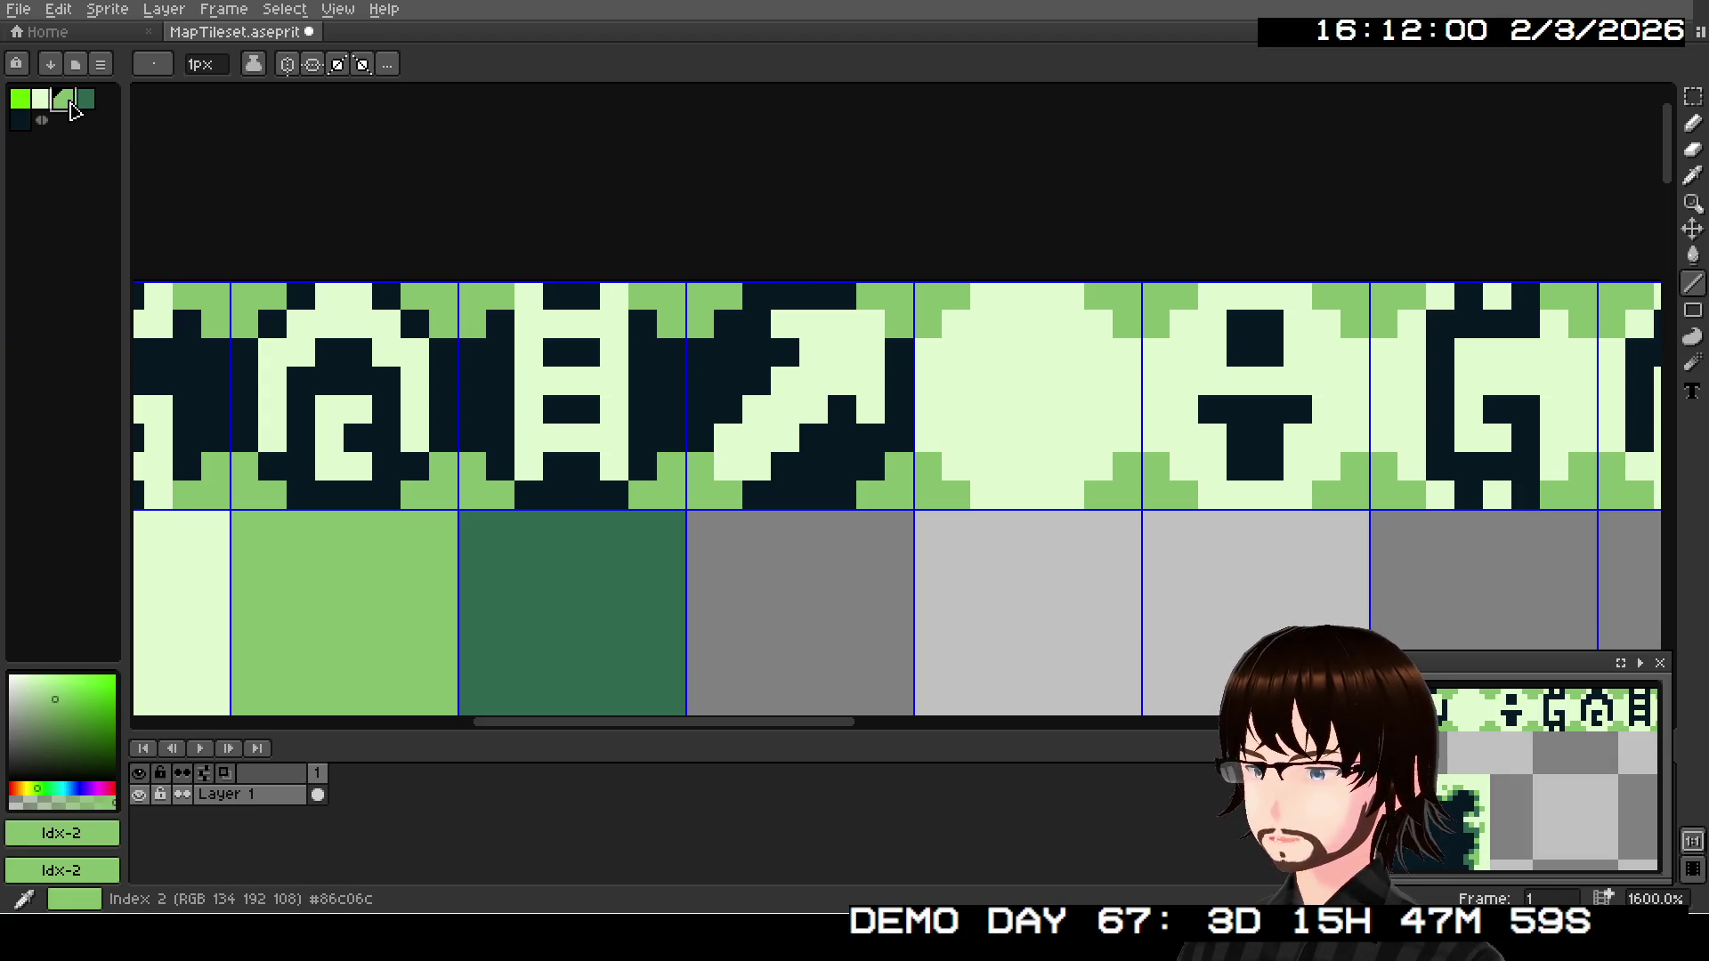
- Try dark-green diagonal accents and recoloured pixels around the slash
{"action": "left_click", "coordinate": [88, 106]}
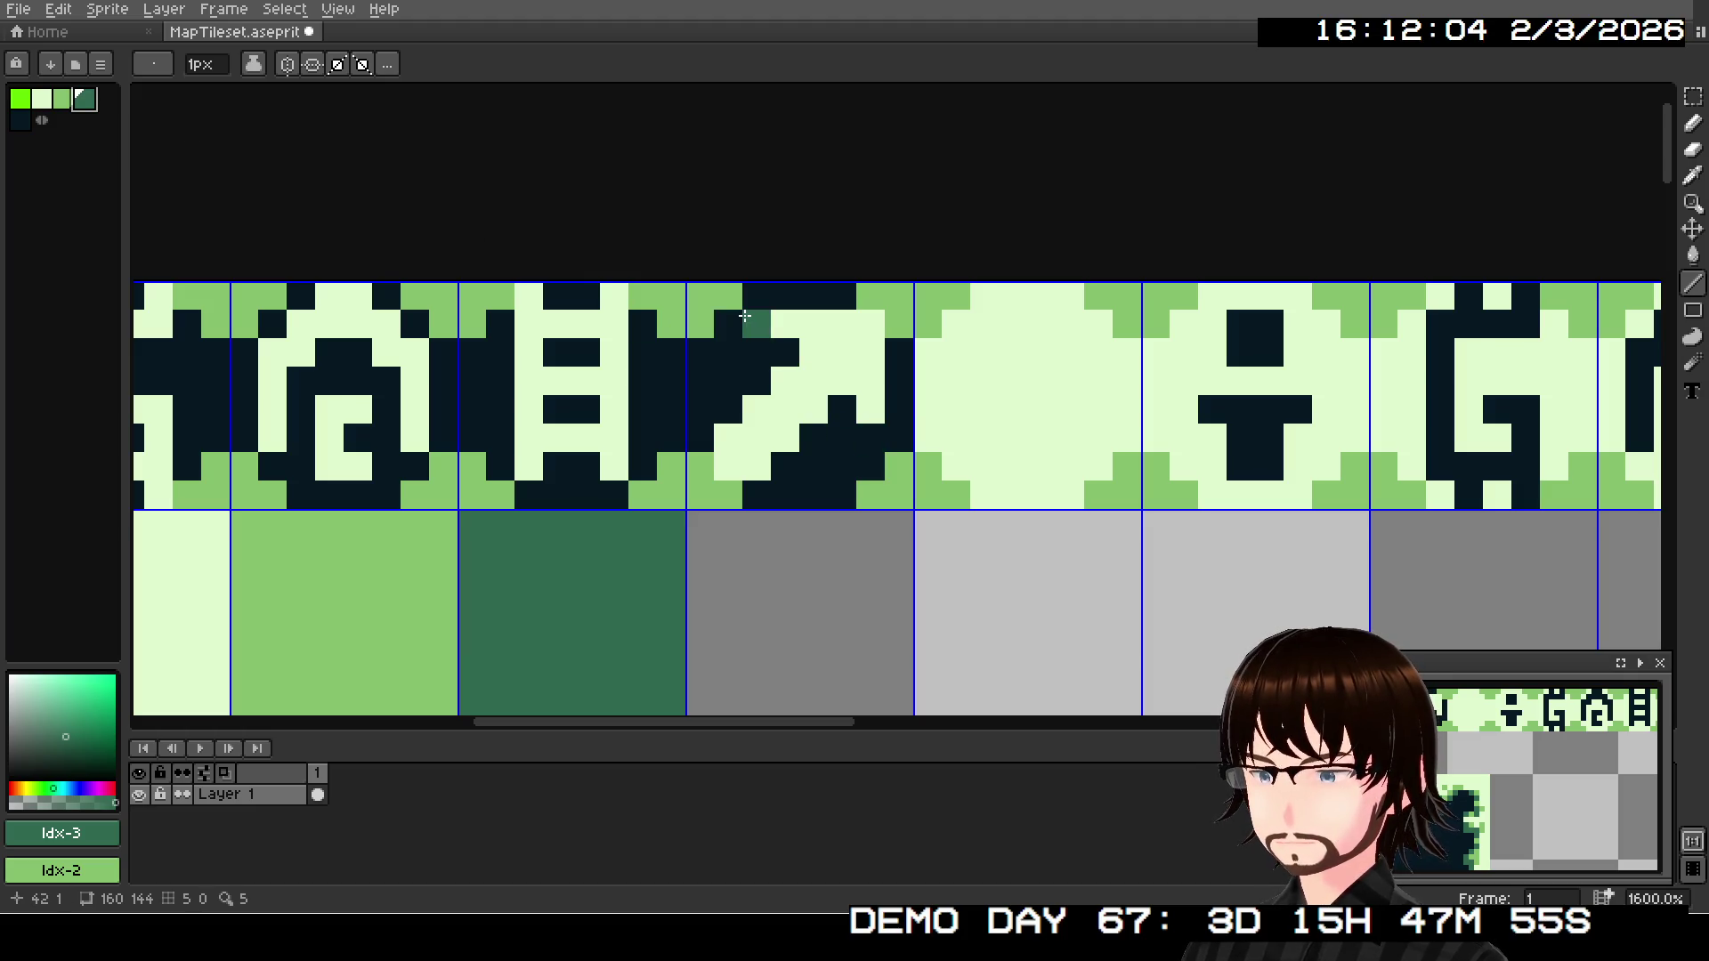
{"action": "mouse_move", "coordinate": [751, 329]}
{"action": "left_mouse_down"}
{"action": "mouse_move", "coordinate": [872, 447]}
{"action": "mouse_move", "coordinate": [782, 347]}
{"action": "left_mouse_up"}
{"action": "key", "text": "ctrl+z"}
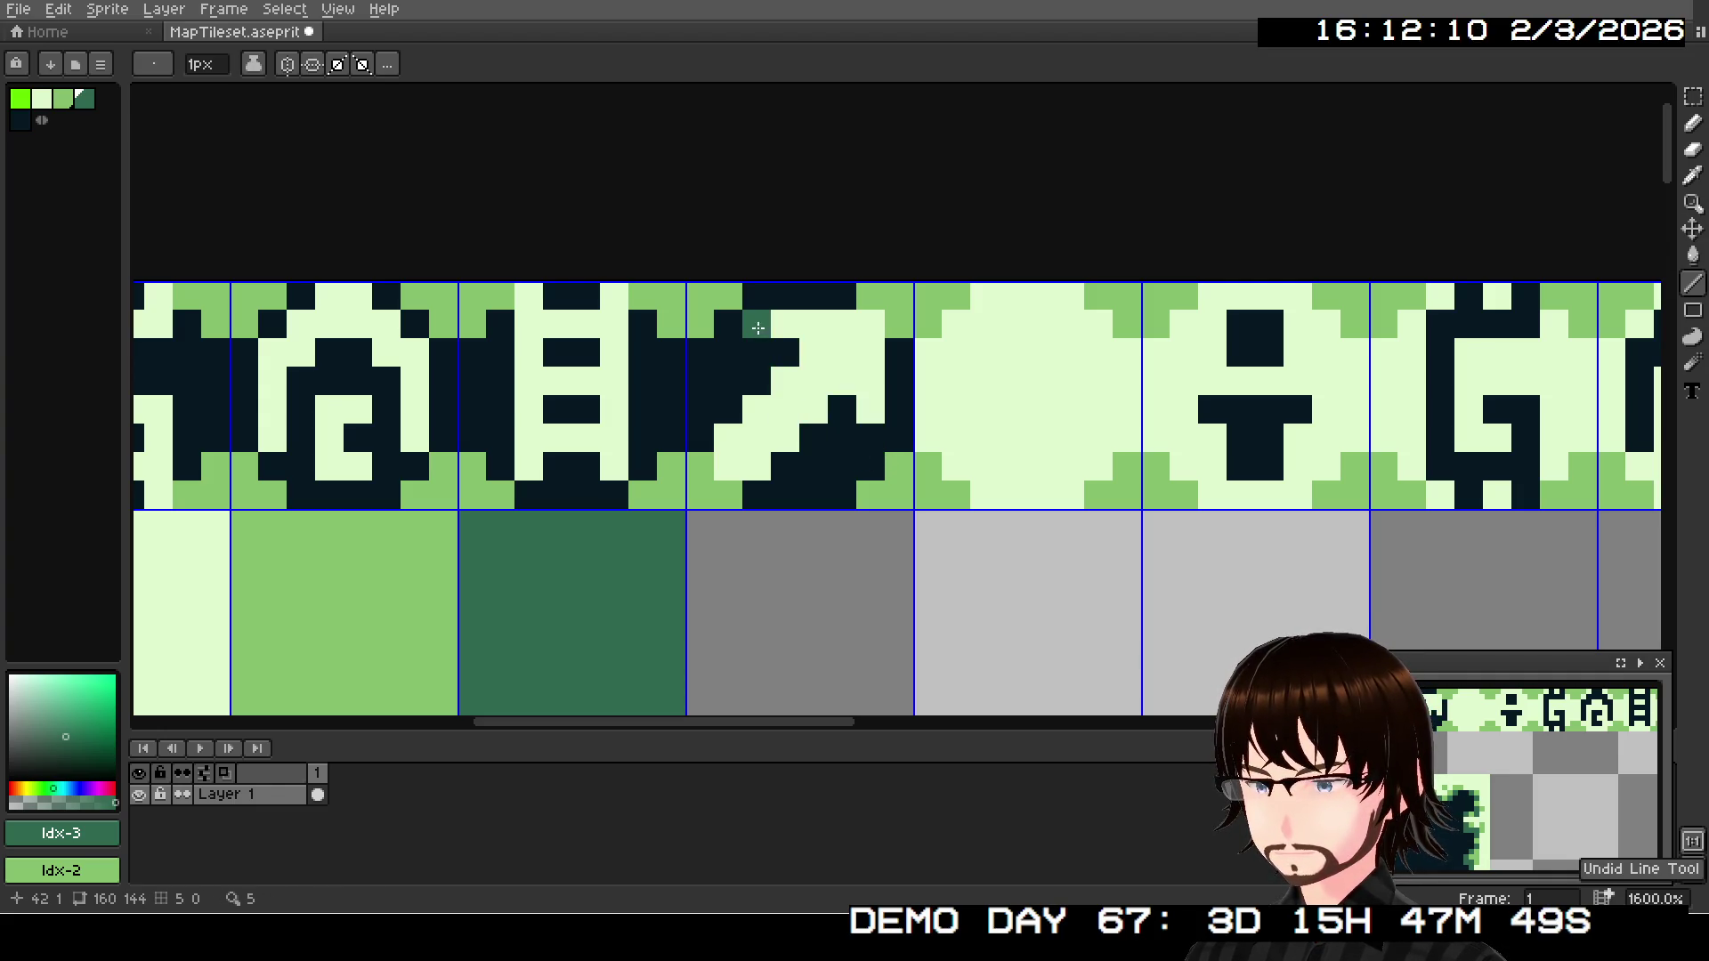
{"action": "mouse_move", "coordinate": [841, 409]}
{"action": "left_mouse_down"}
{"action": "mouse_move", "coordinate": [869, 437]}
{"action": "mouse_move", "coordinate": [841, 465]}
{"action": "mouse_move", "coordinate": [728, 352]}
{"action": "left_mouse_up"}
{"action": "key", "text": "ctrl+z"}
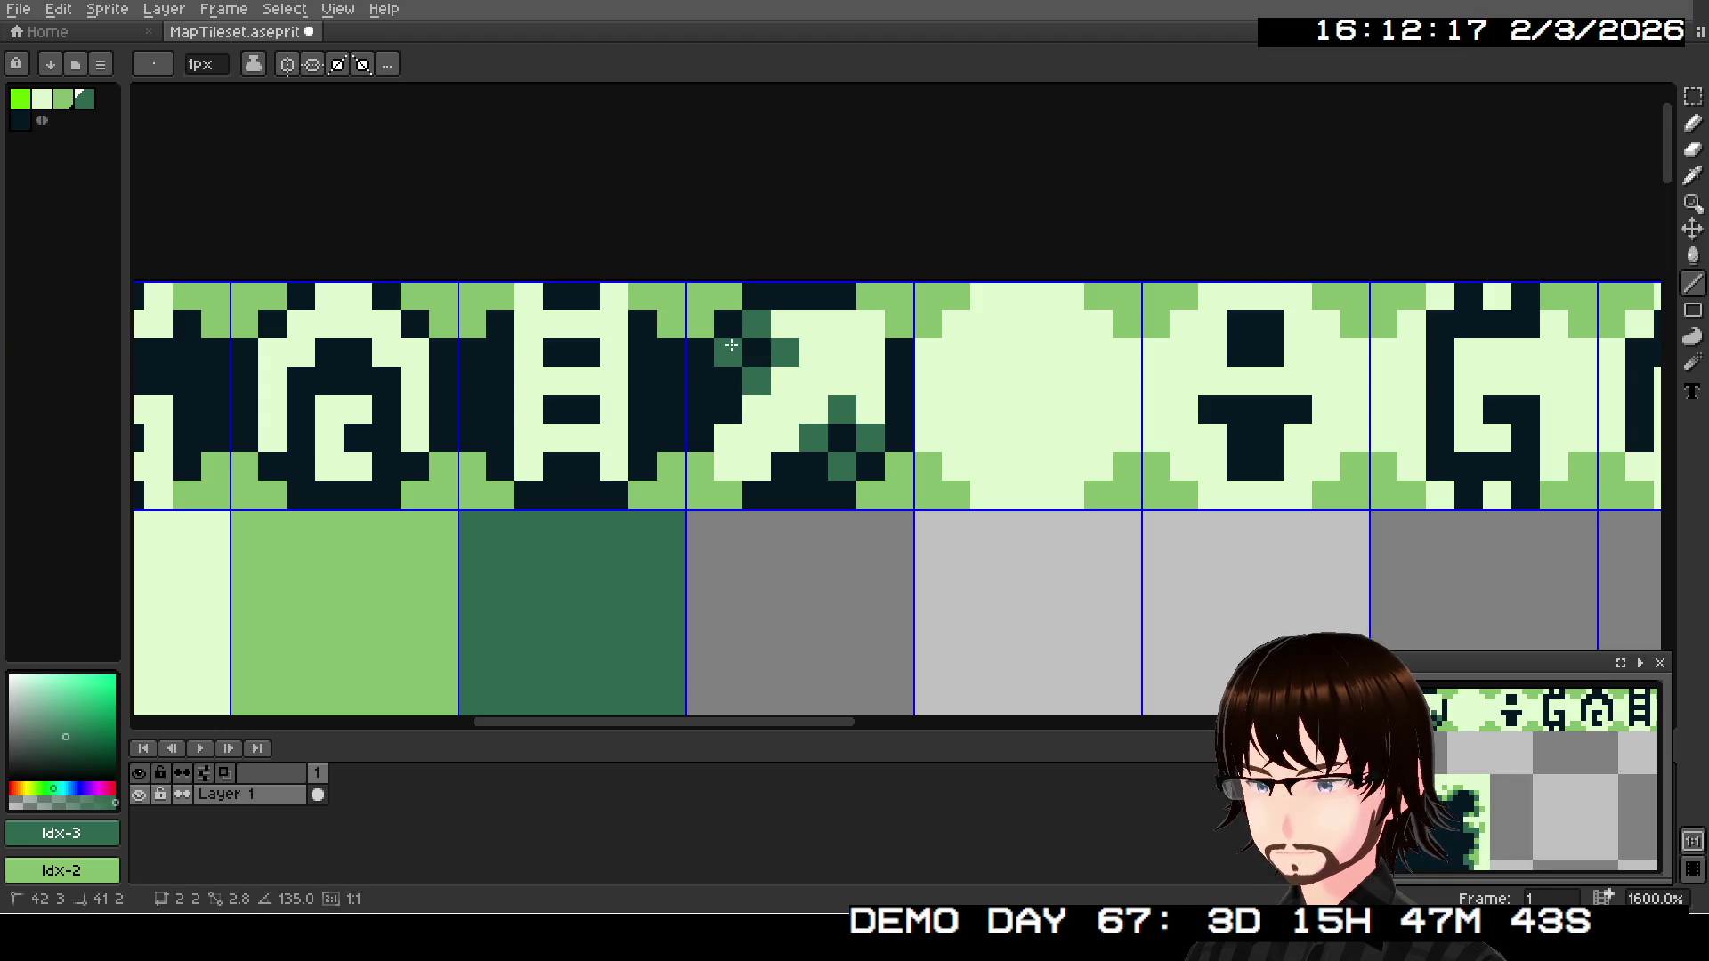
{"action": "left_click", "coordinate": [732, 338]}
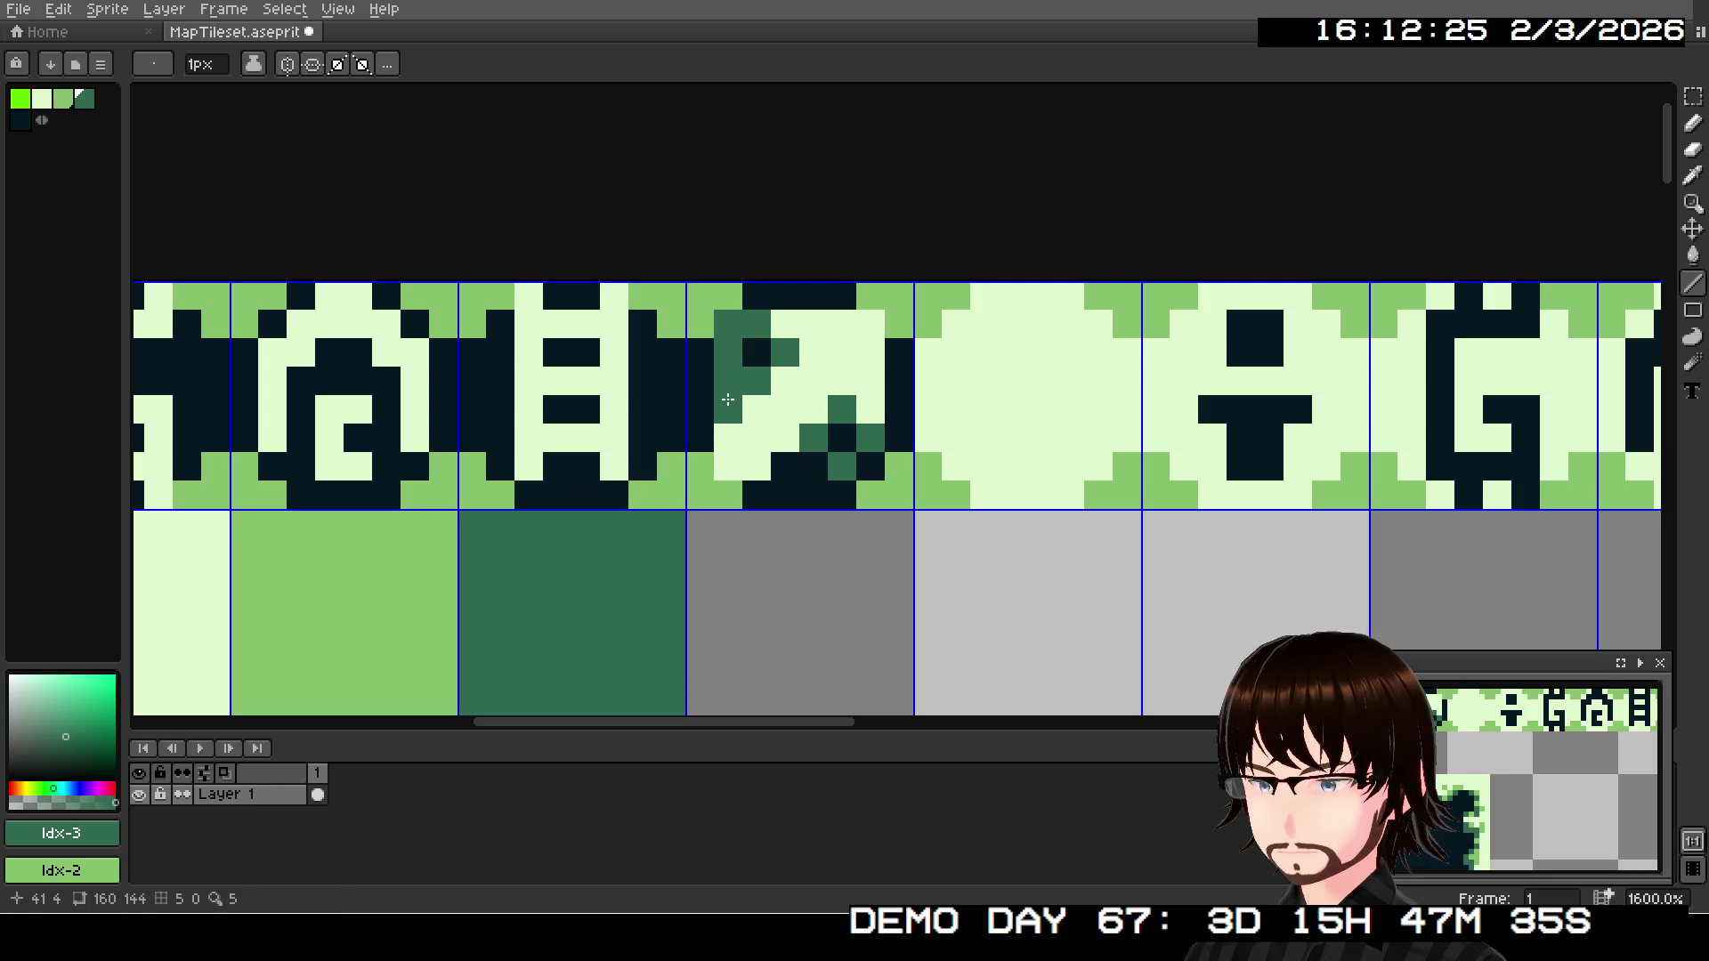
{"action": "left_click", "coordinate": [757, 351]}
{"action": "left_click", "coordinate": [842, 436]}
{"action": "left_click", "coordinate": [871, 463]}
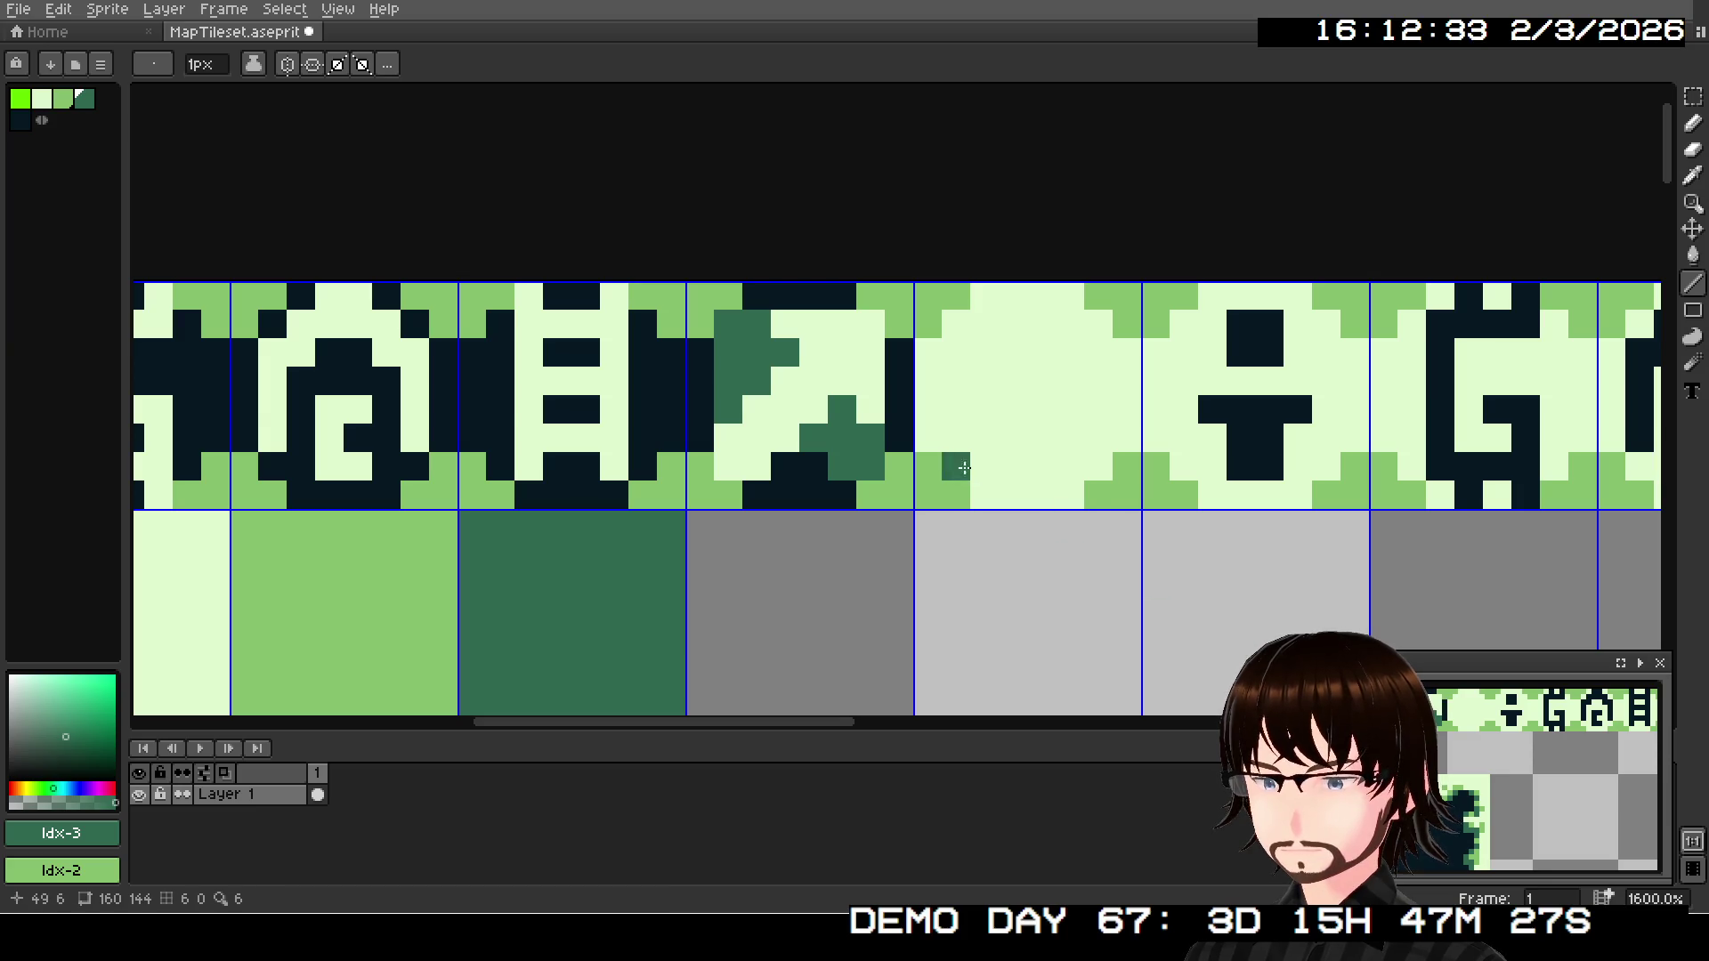
- Undo the accents back to a solid dark tile
{"action": "key", "text": "ctrl+z"}
{"action": "key", "text": "ctrl+z"}
{"action": "key", "text": "ctrl+z"}
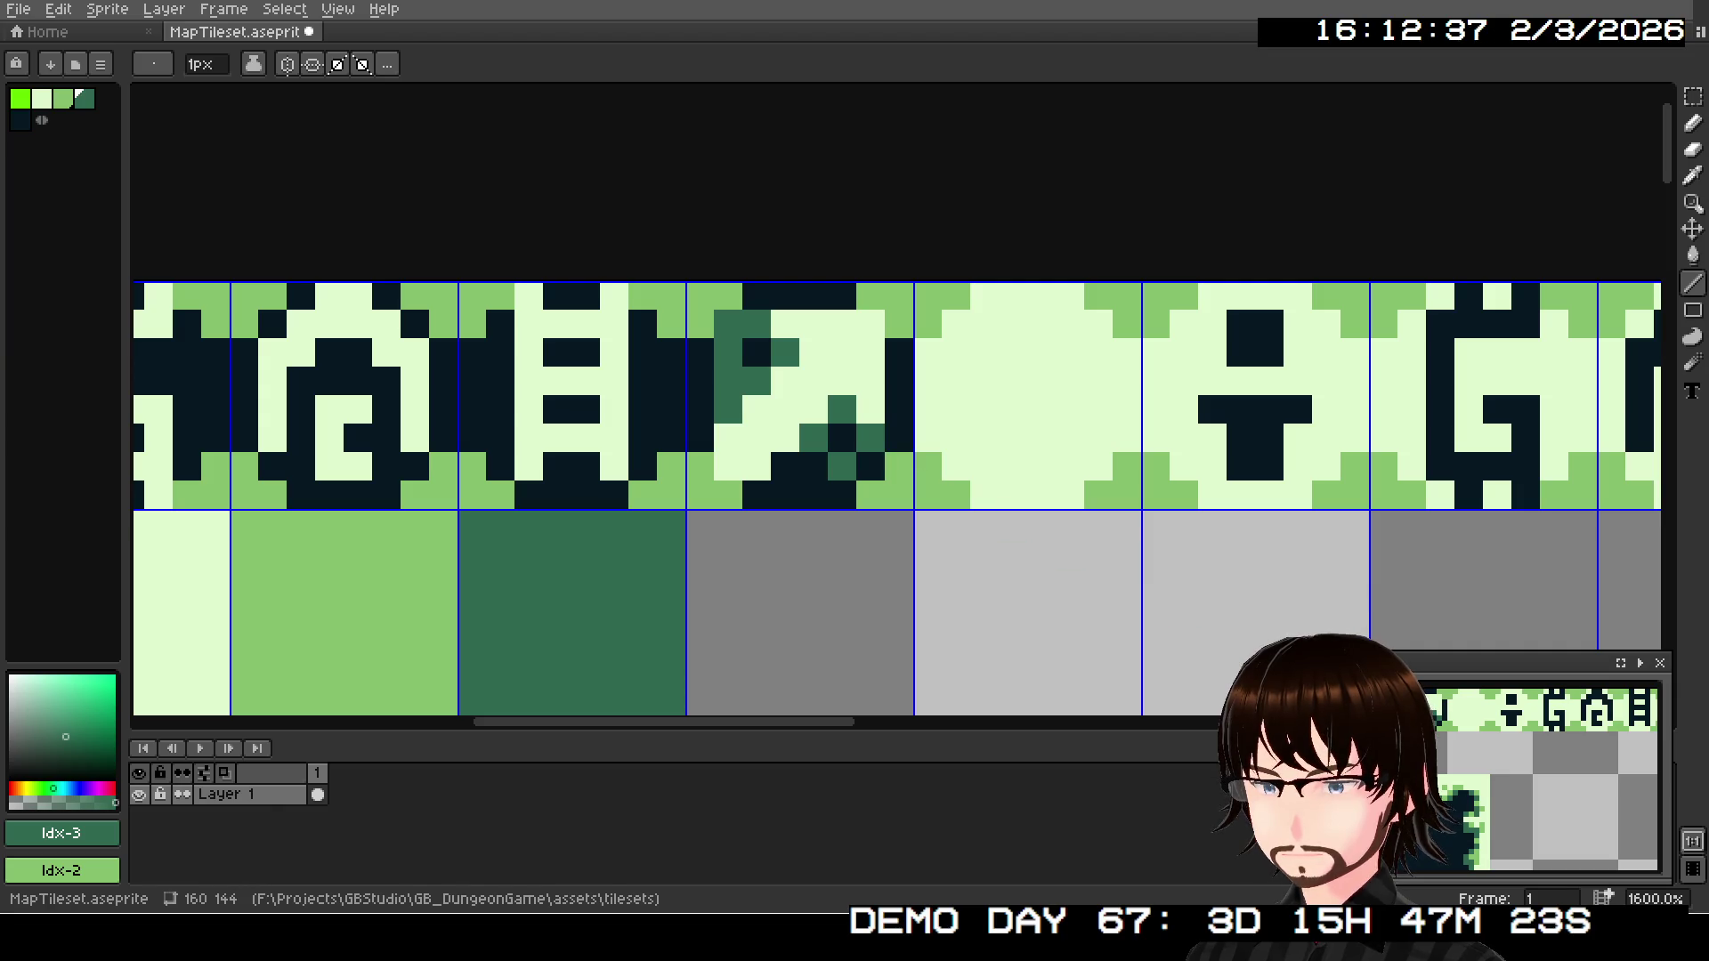
{"action": "scroll", "coordinate": [1454, 756], "scroll_direction": "up", "scroll_amount": 2}
{"action": "scroll", "coordinate": [1455, 757], "scroll_direction": "up", "scroll_amount": 1}
{"action": "scroll", "coordinate": [1454, 758], "scroll_direction": "up", "scroll_amount": 1}
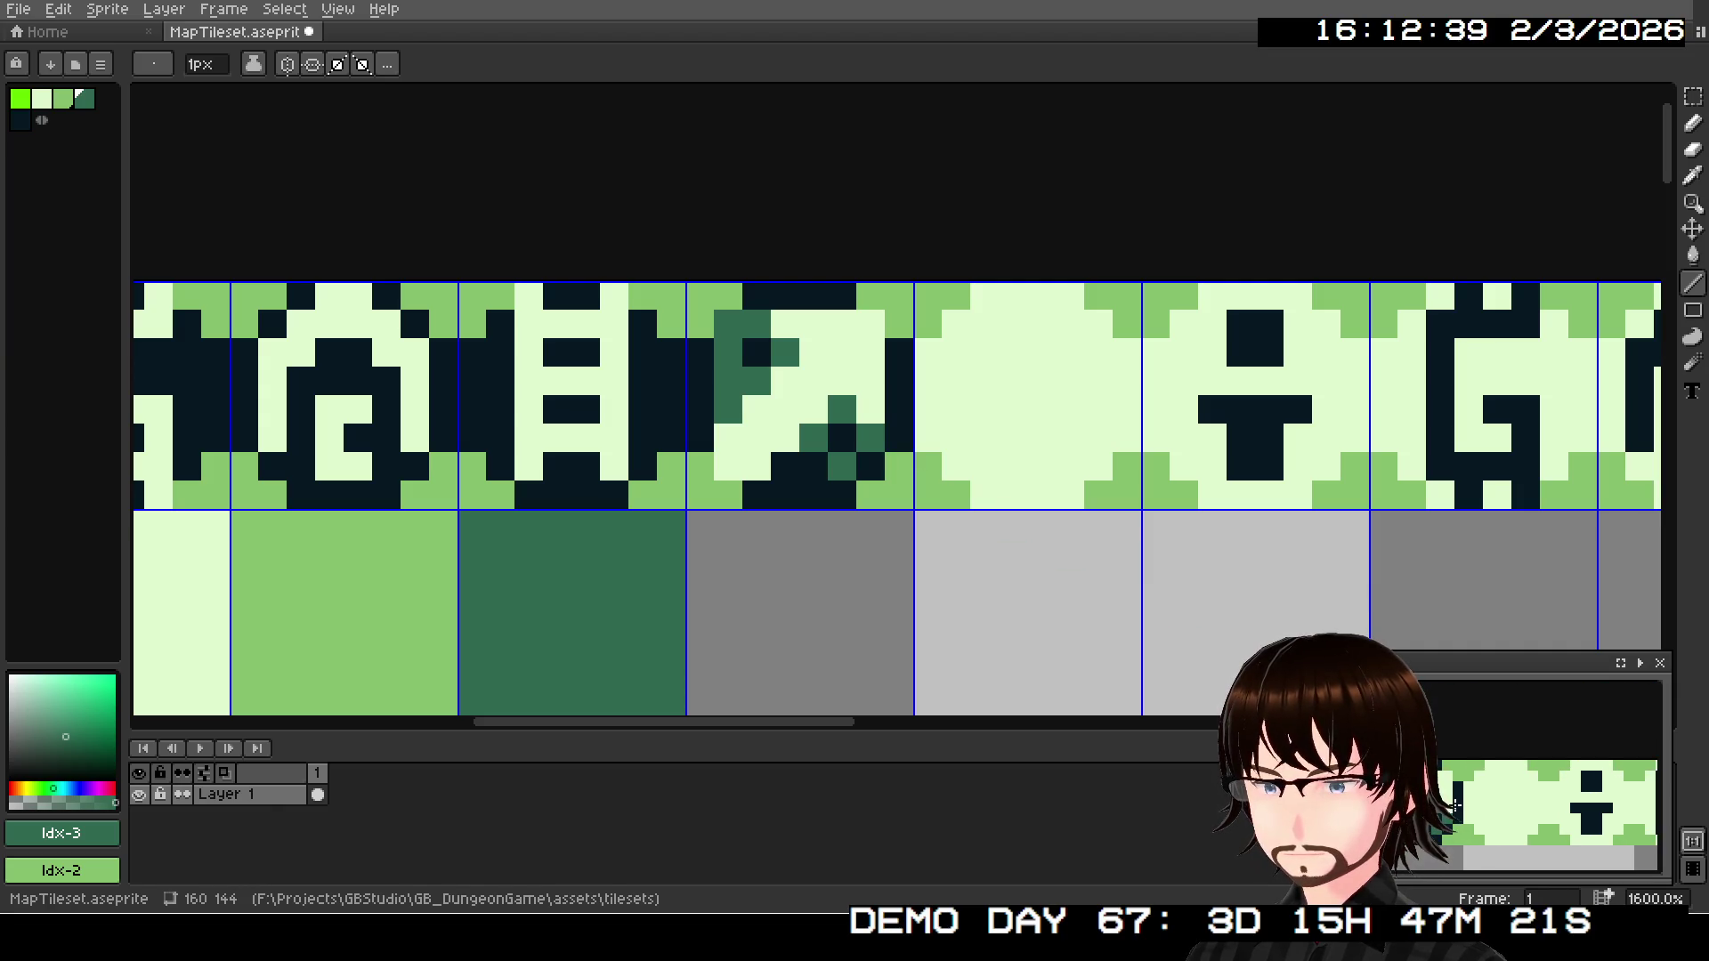
{"action": "key", "text": "ctrl+z"}
{"action": "key", "text": "ctrl+z"}
{"action": "key", "text": "ctrl+z"}
{"action": "key", "text": "ctrl+z"}
{"action": "key", "text": "ctrl+z"}
{"action": "key", "text": "ctrl+z"}
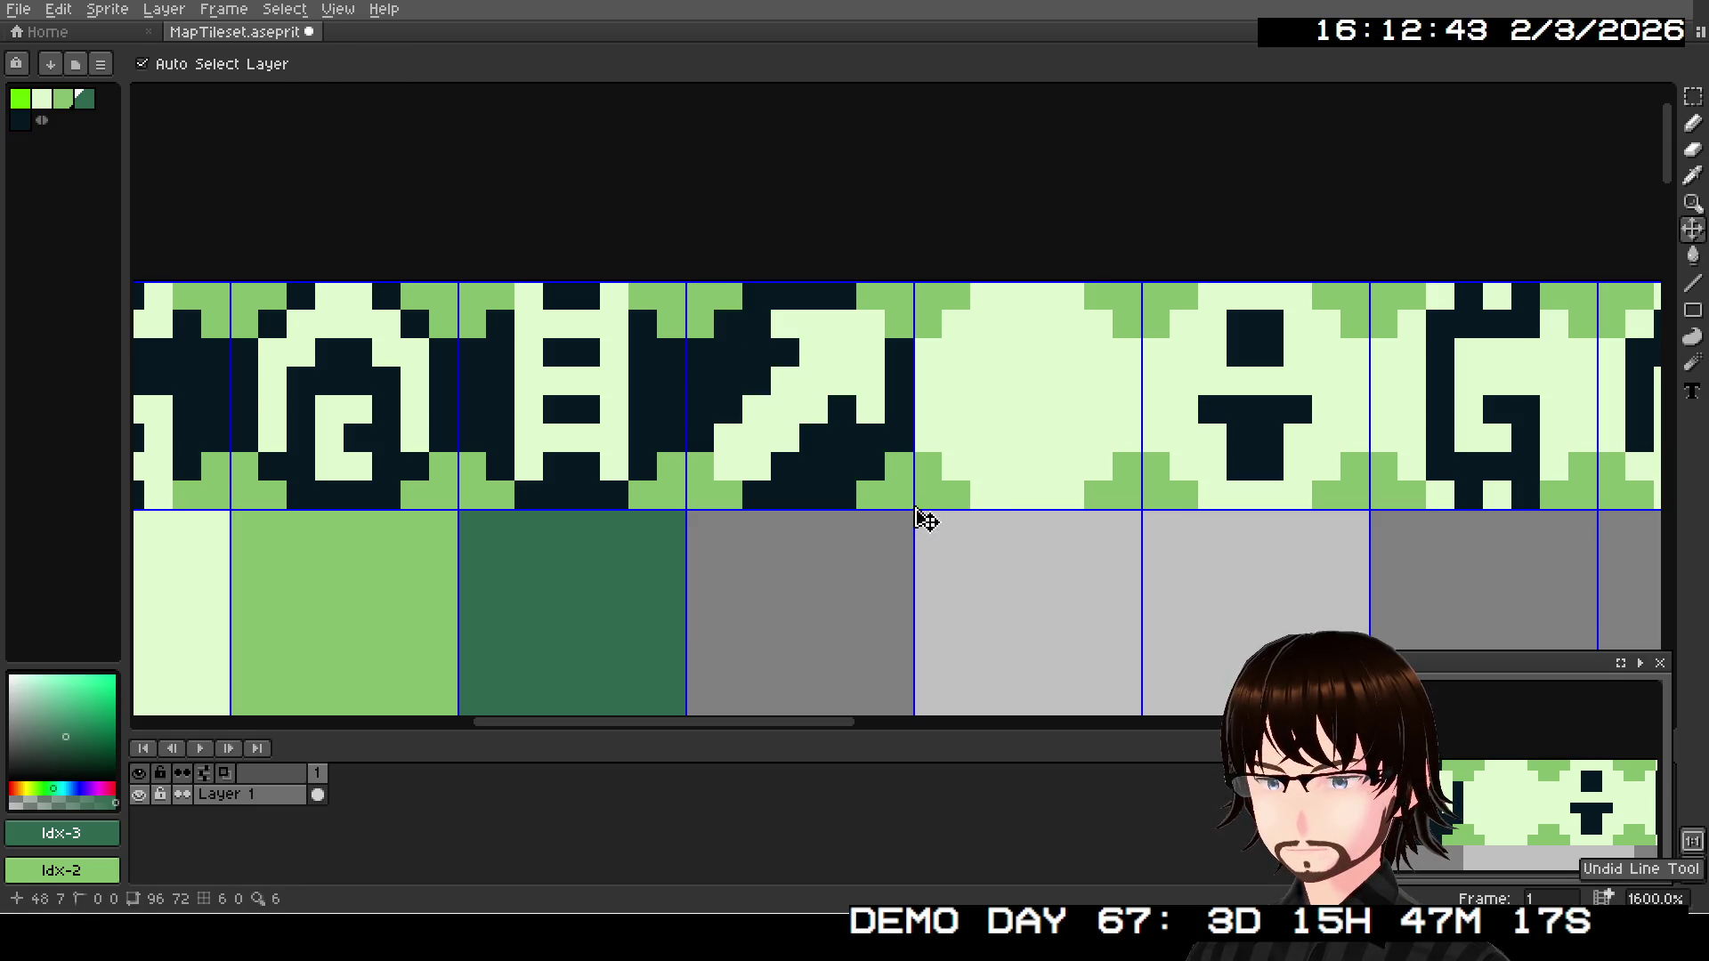
{"action": "key", "text": "ctrl+z"}
{"action": "key", "text": "ctrl+z"}
{"action": "key", "text": "ctrl+z"}
{"action": "key", "text": "ctrl+z"}
{"action": "key", "text": "ctrl+z"}
{"action": "key", "text": "ctrl+z"}
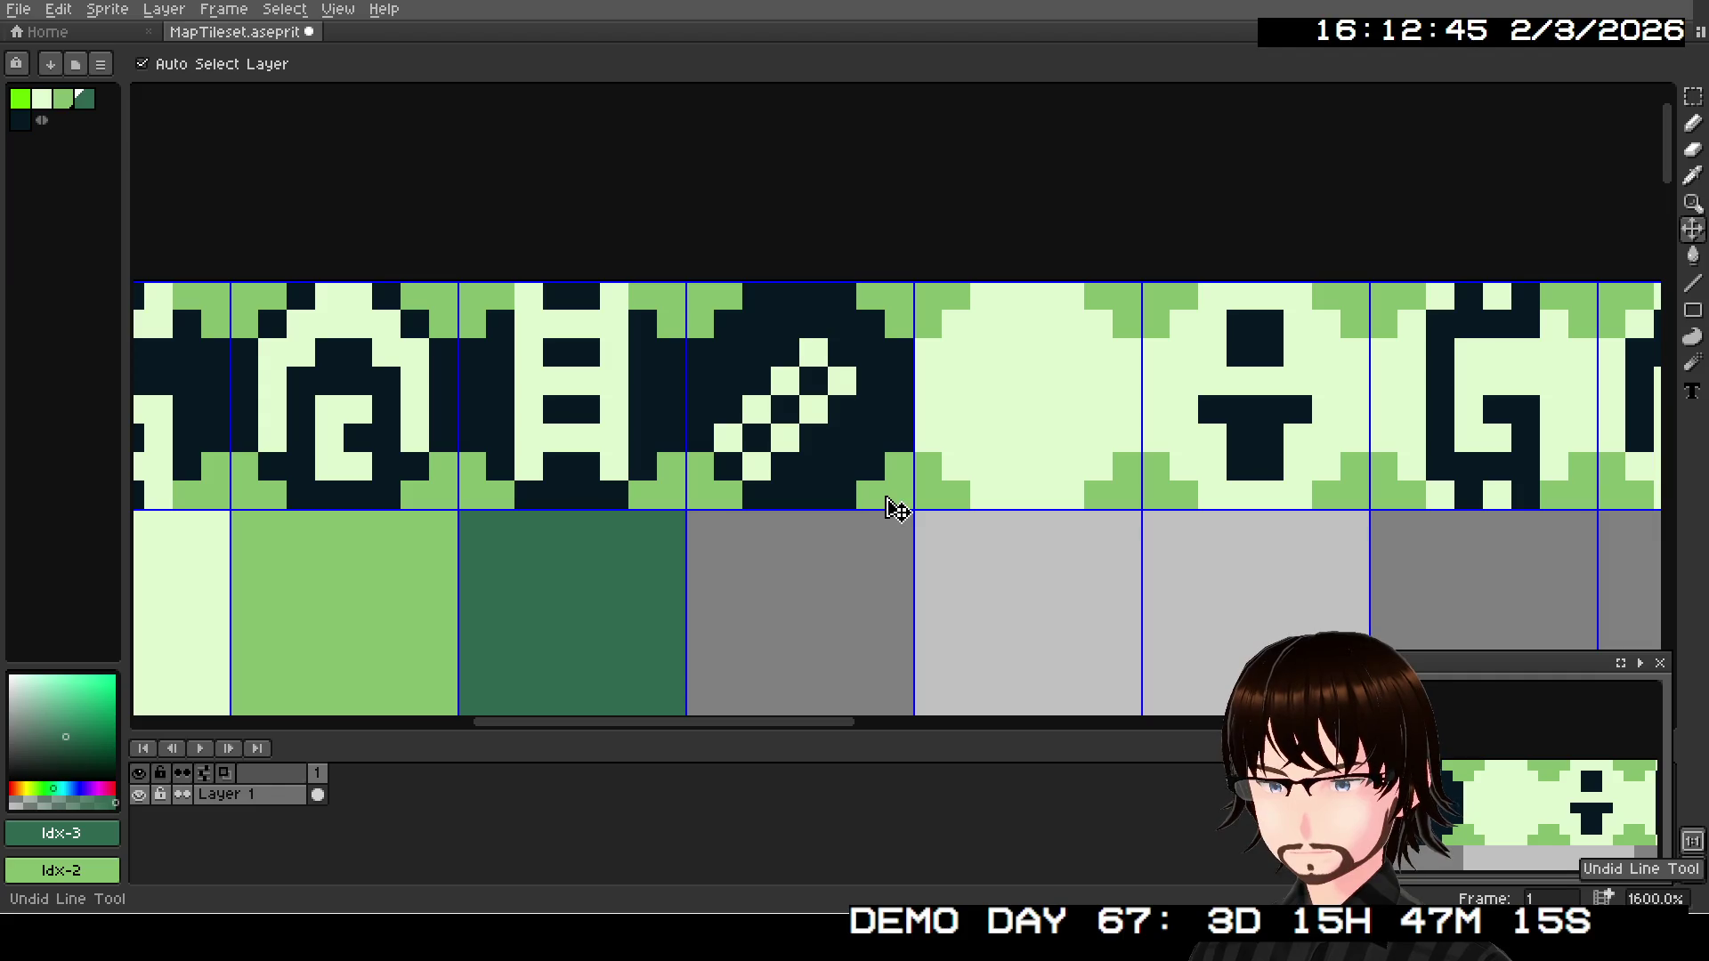
{"action": "key", "text": "ctrl+z"}
{"action": "key", "text": "ctrl+z"}
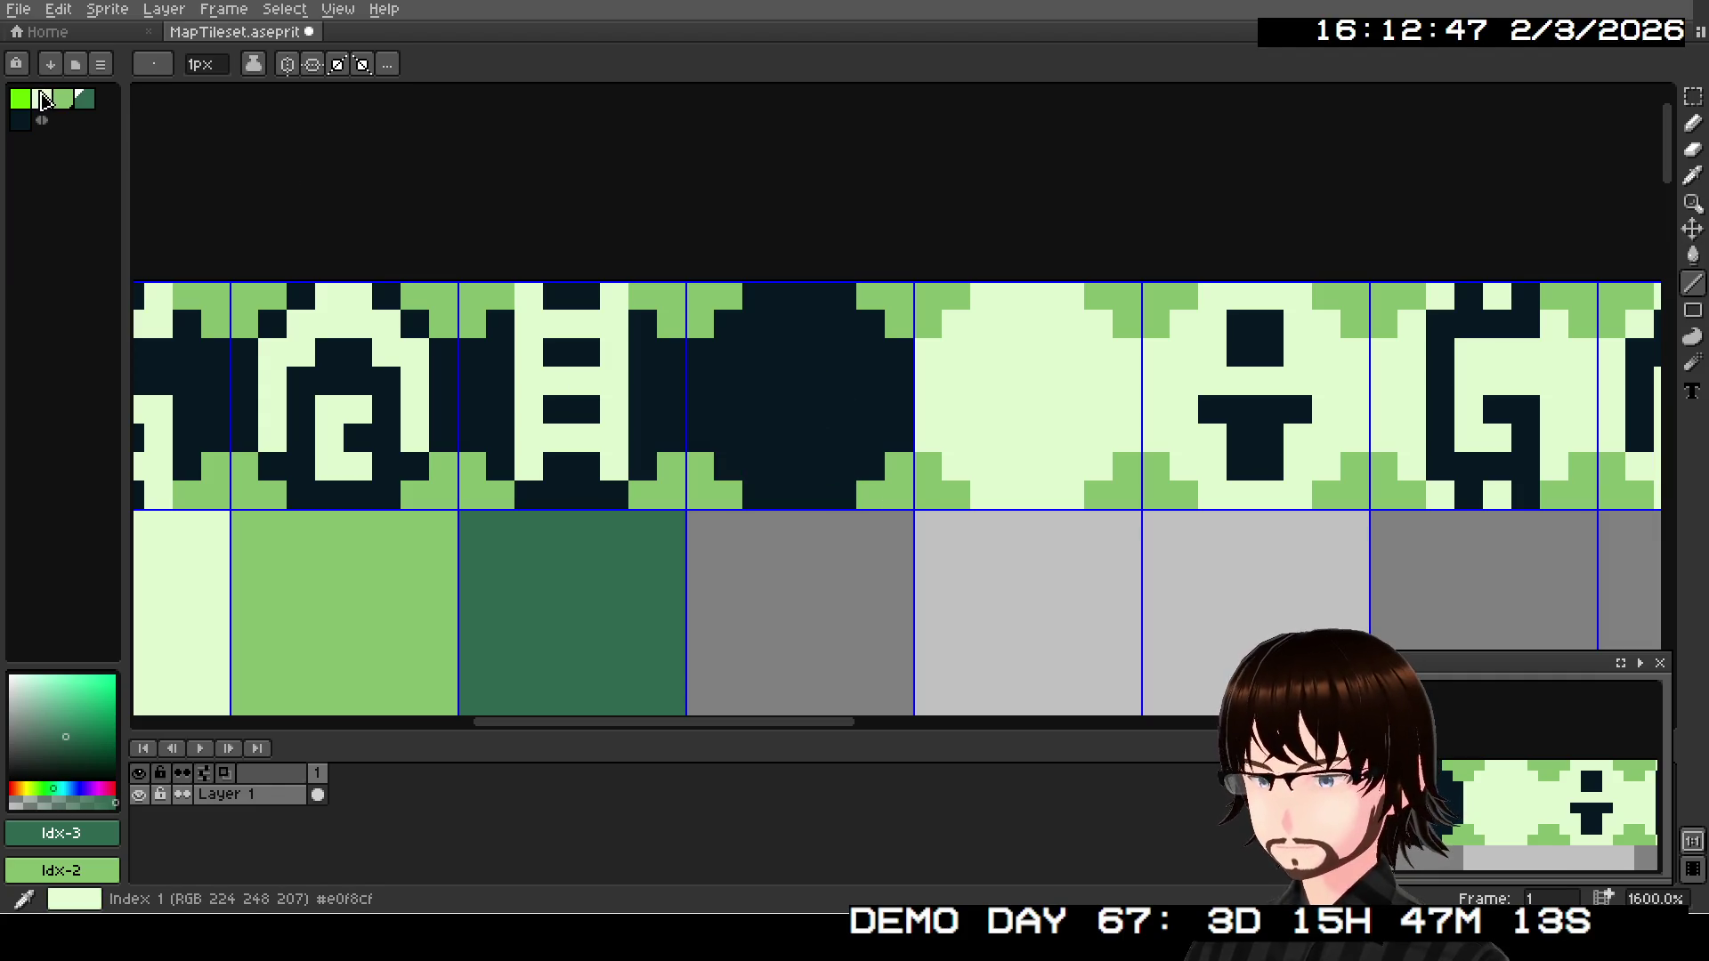
- Draw a light diagonal crossed by a dark-green diagonal on the dark tile
{"action": "left_click", "coordinate": [41, 97]}
{"action": "left_click_drag", "start_coordinate": [731, 453], "coordinate": [852, 359]}
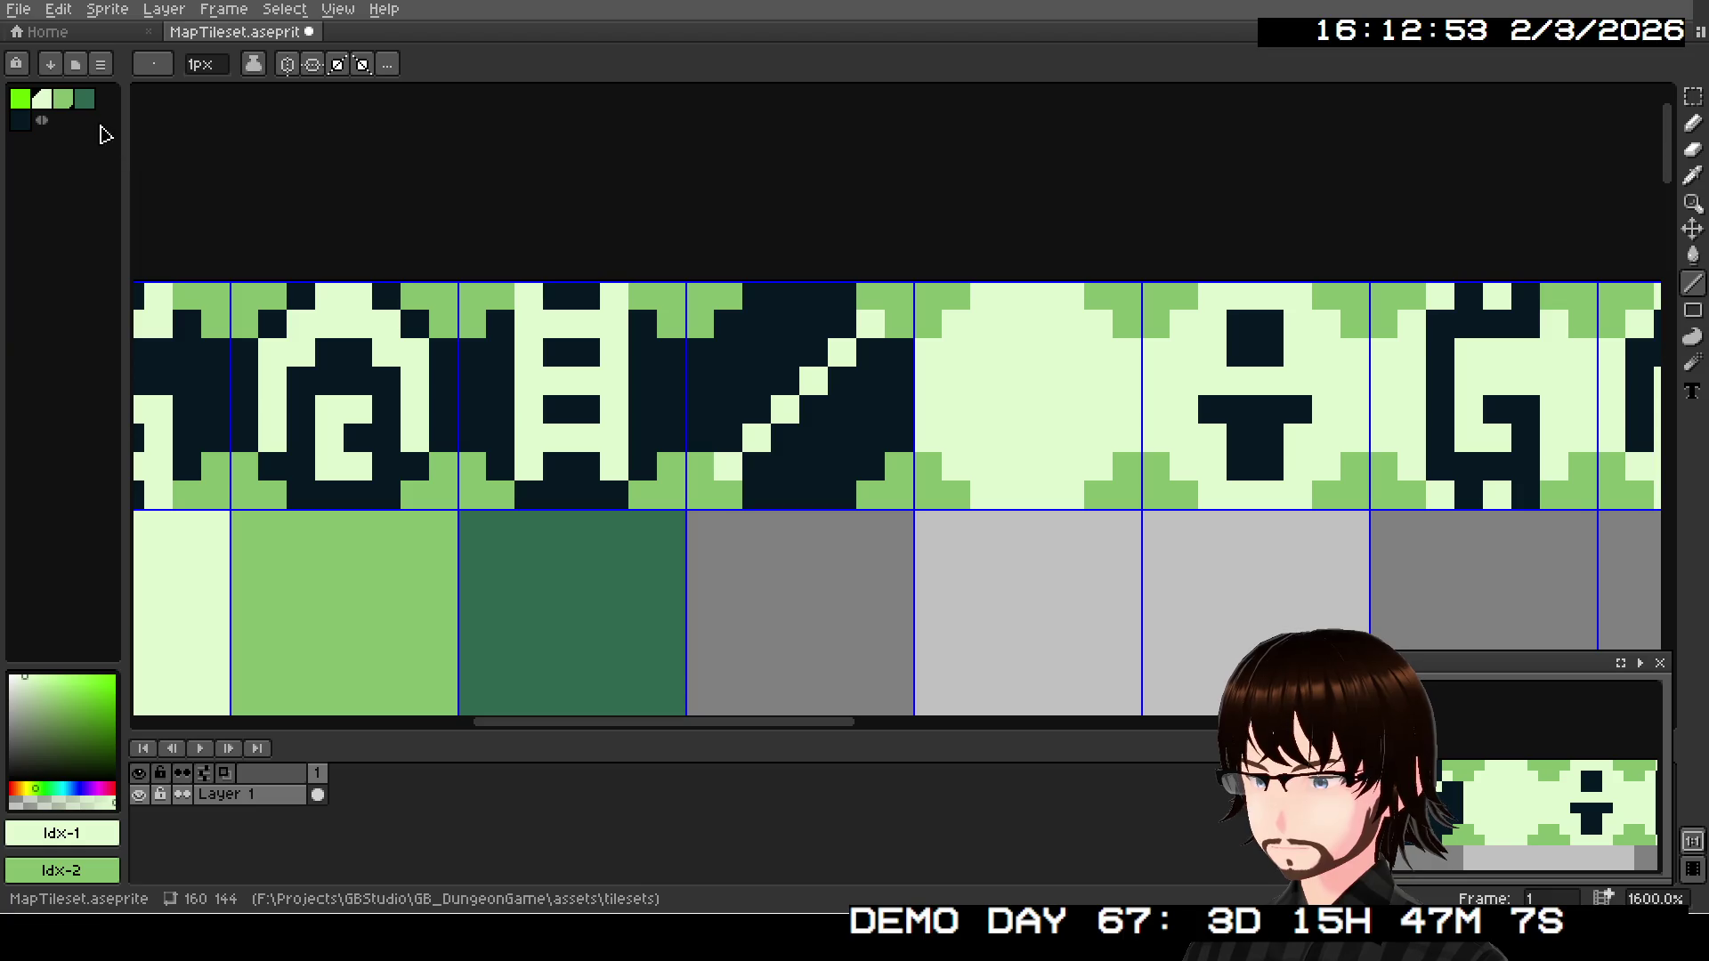
{"action": "left_click", "coordinate": [85, 98]}
{"action": "mouse_move", "coordinate": [717, 328]}
{"action": "left_mouse_down"}
{"action": "mouse_move", "coordinate": [875, 459]}
{"action": "mouse_move", "coordinate": [868, 408]}
{"action": "mouse_move", "coordinate": [812, 468]}
{"action": "left_mouse_up"}
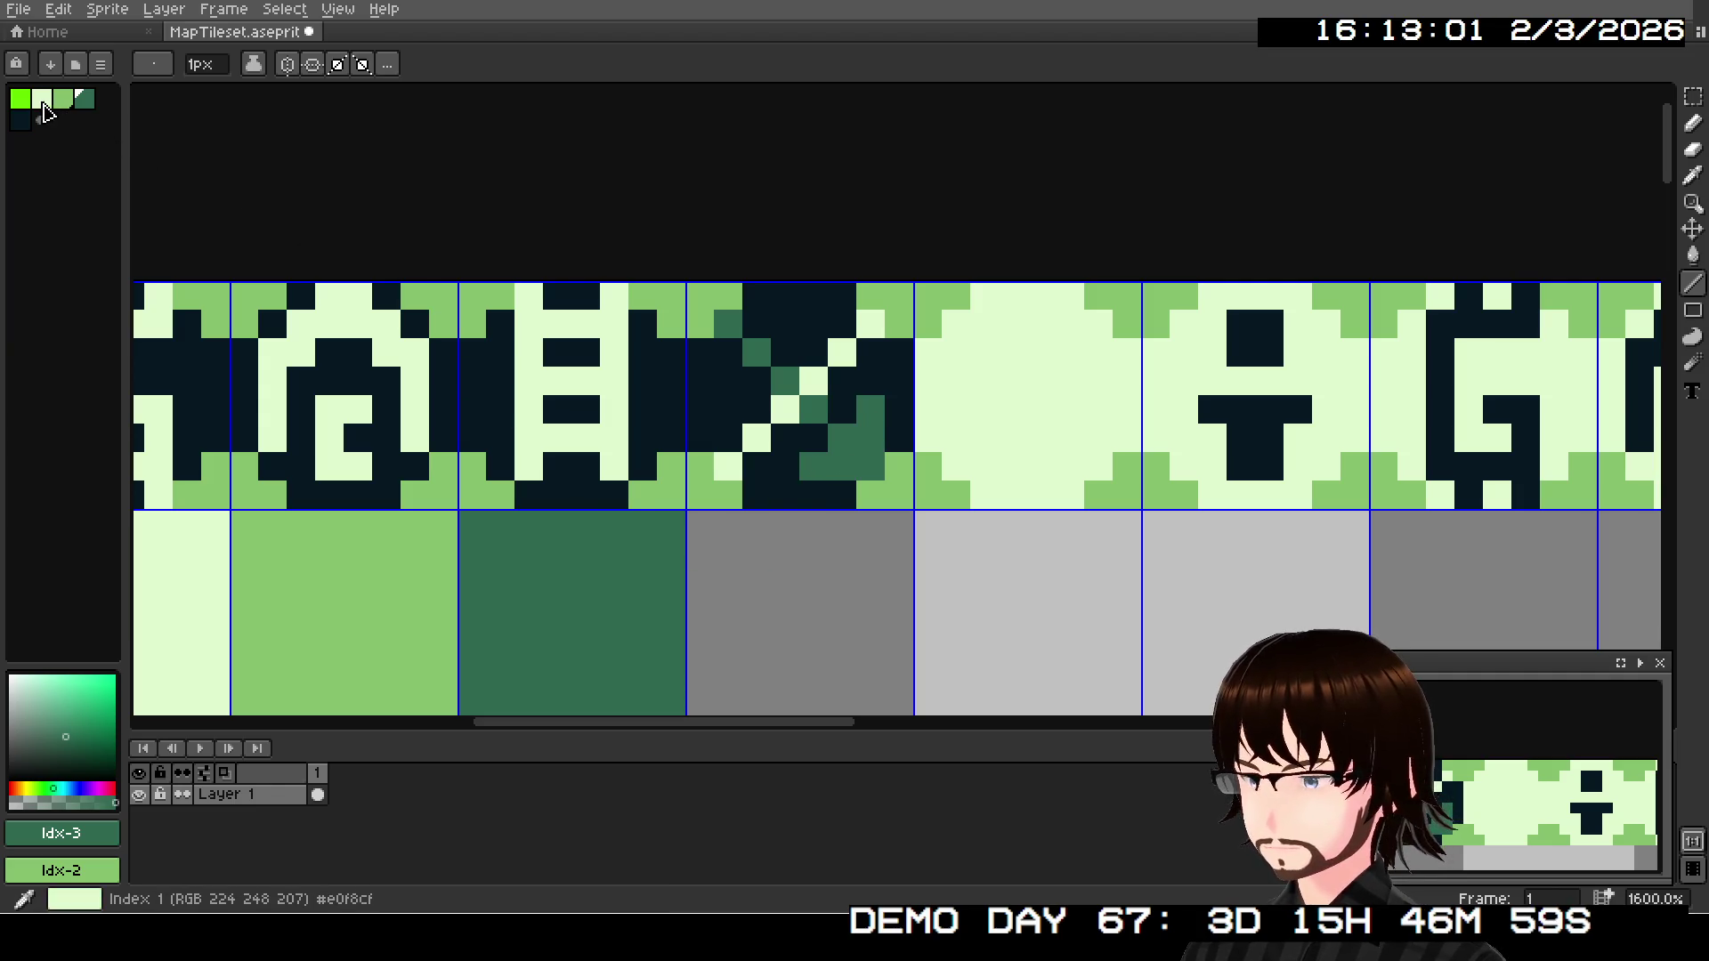
{"action": "left_click", "coordinate": [42, 99]}
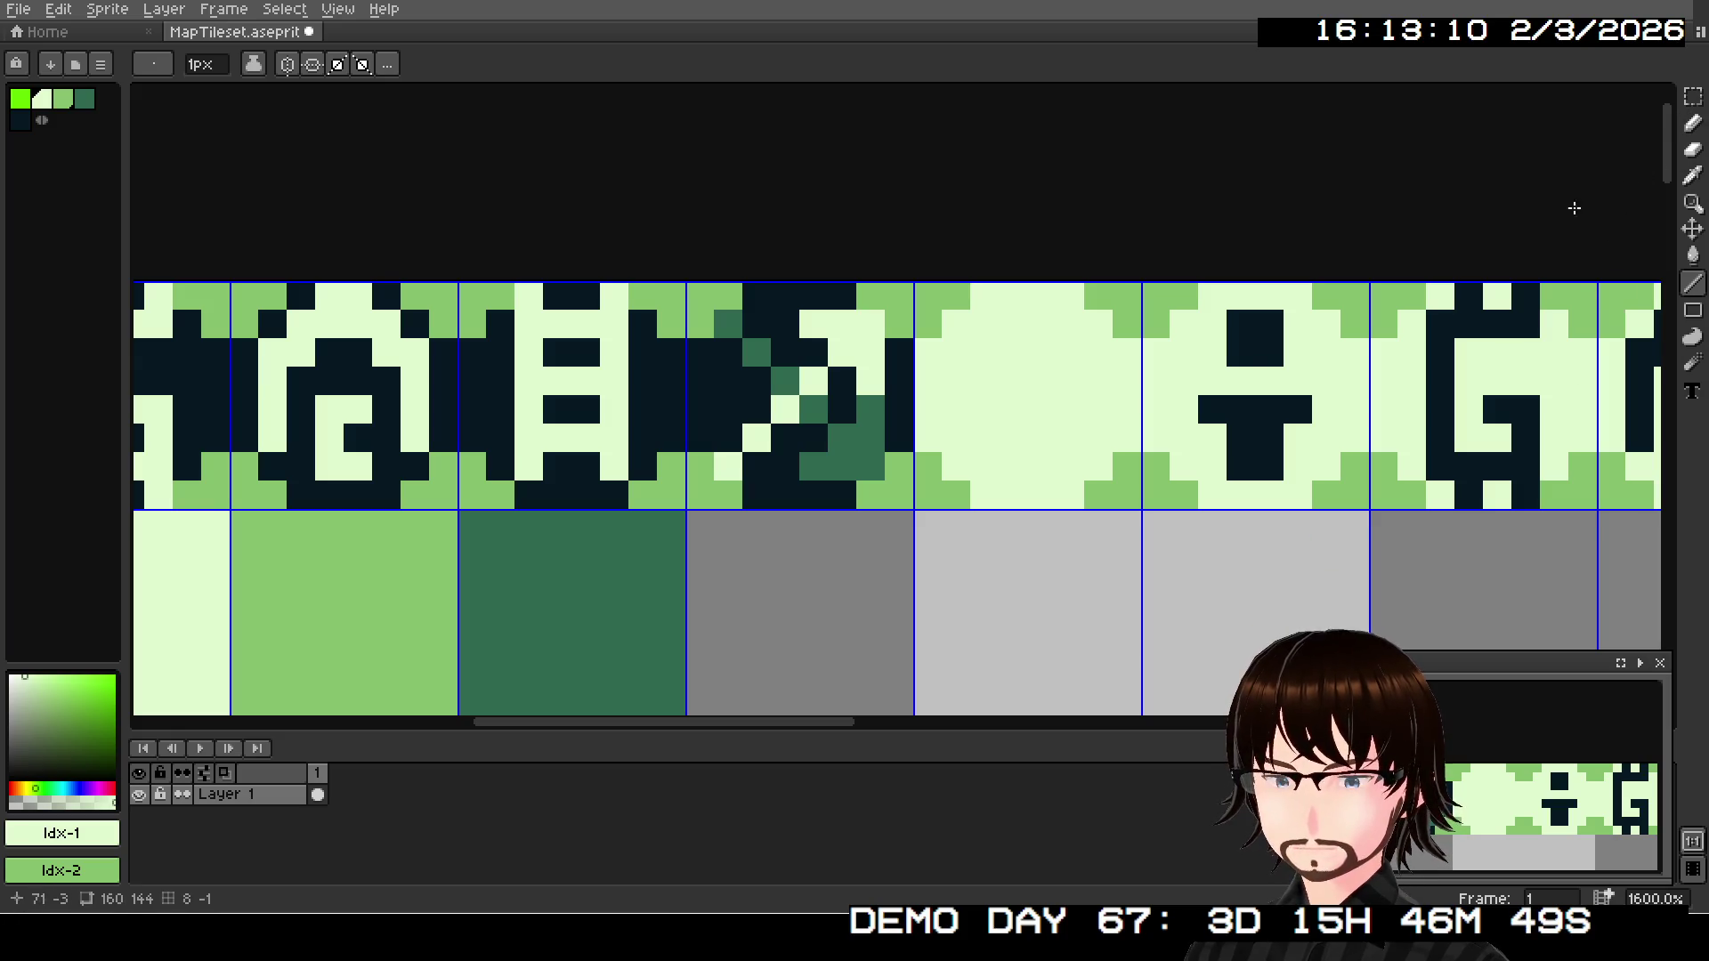
{"action": "scroll", "coordinate": [1005, 453], "scroll_direction": "right", "scroll_amount": 1}
{"action": "scroll", "coordinate": [1004, 459], "scroll_direction": "right", "scroll_amount": 2}
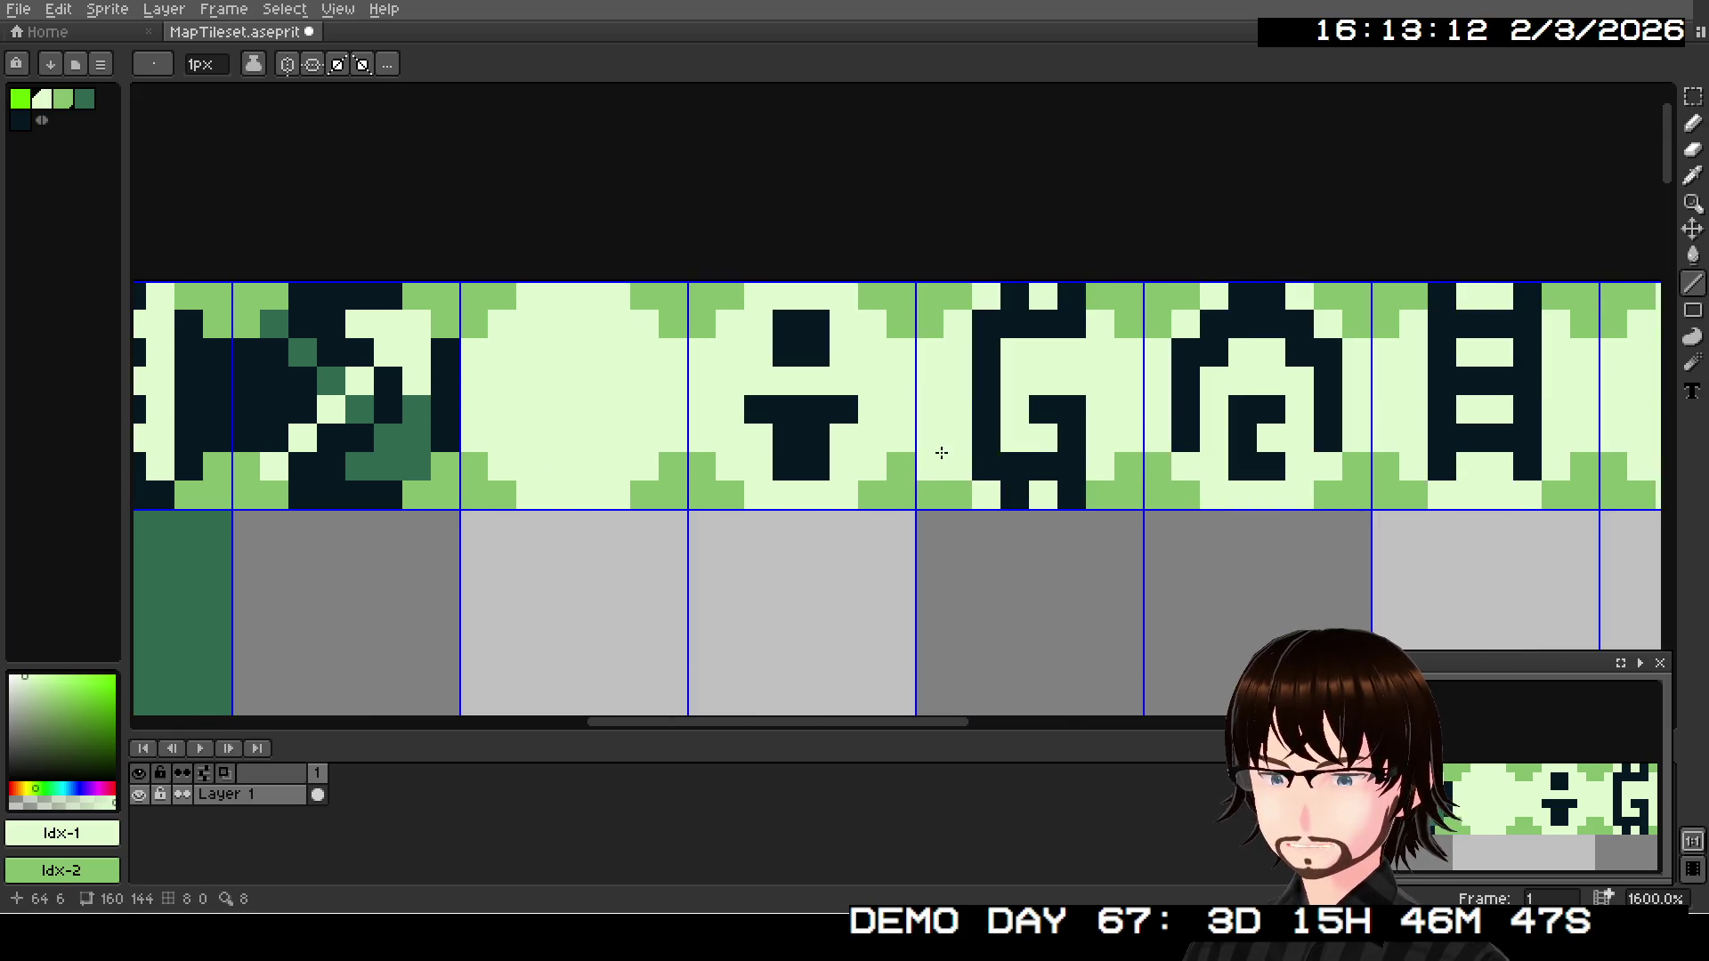
{"action": "scroll", "coordinate": [932, 454], "scroll_direction": "left", "scroll_amount": 1}
{"action": "scroll", "coordinate": [574, 375], "scroll_direction": "right", "scroll_amount": 2}
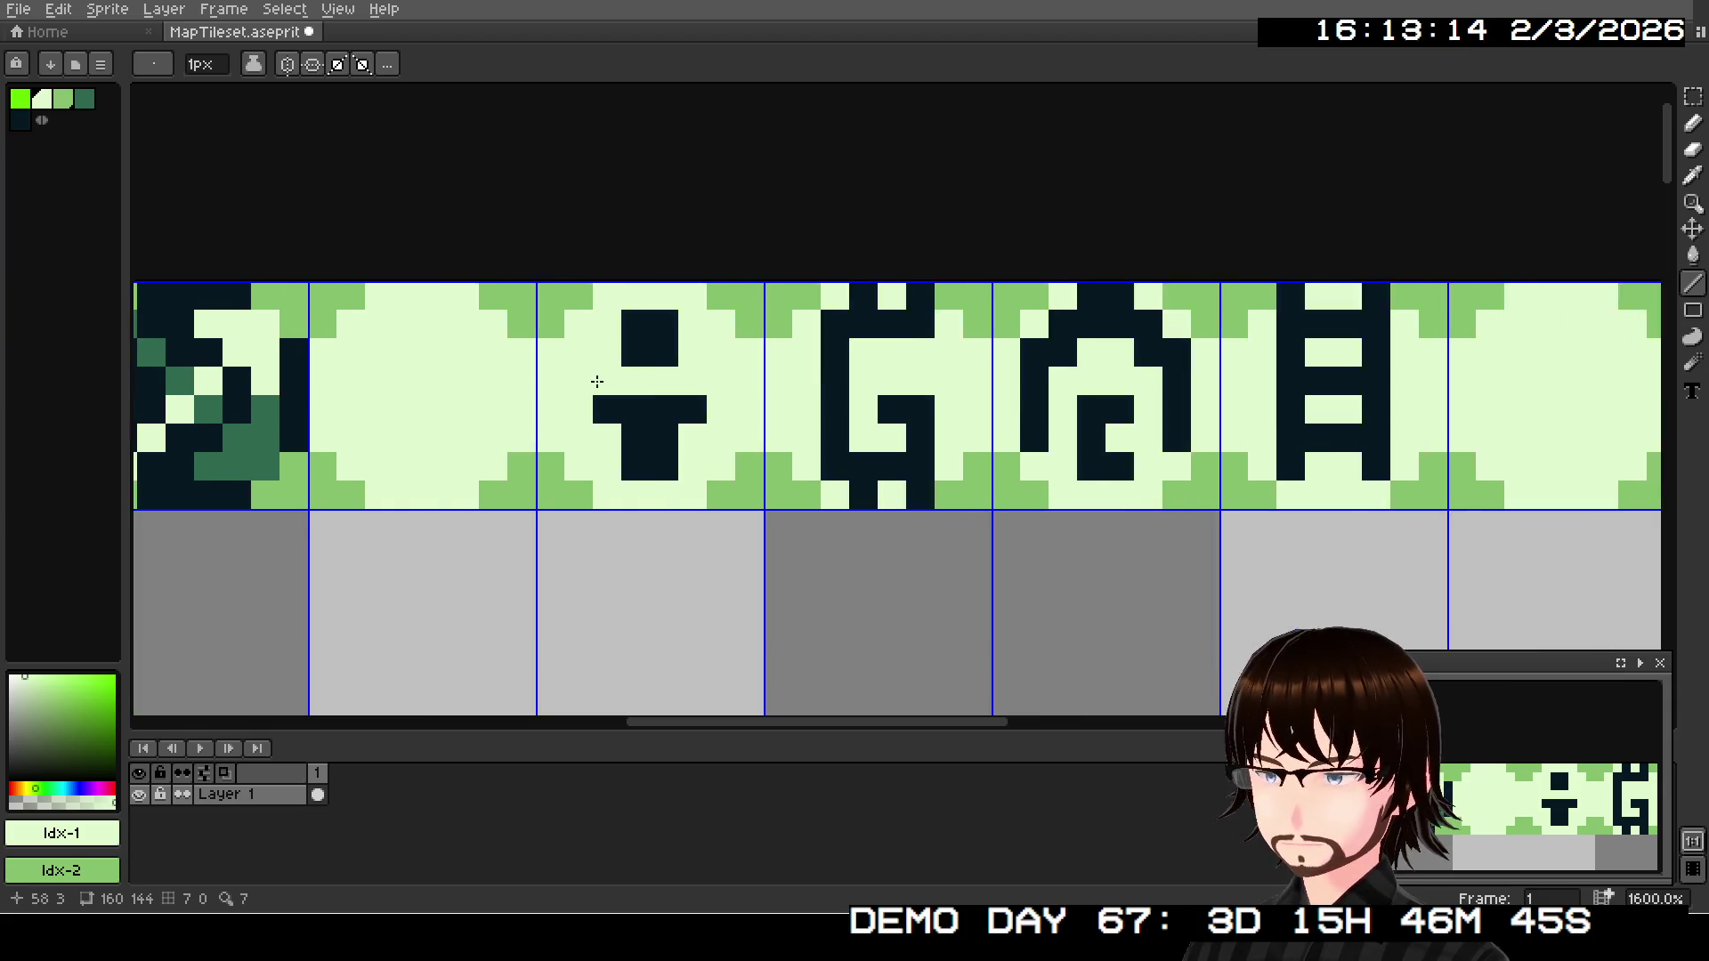
{"action": "scroll", "coordinate": [597, 383], "scroll_direction": "right", "scroll_amount": 2}
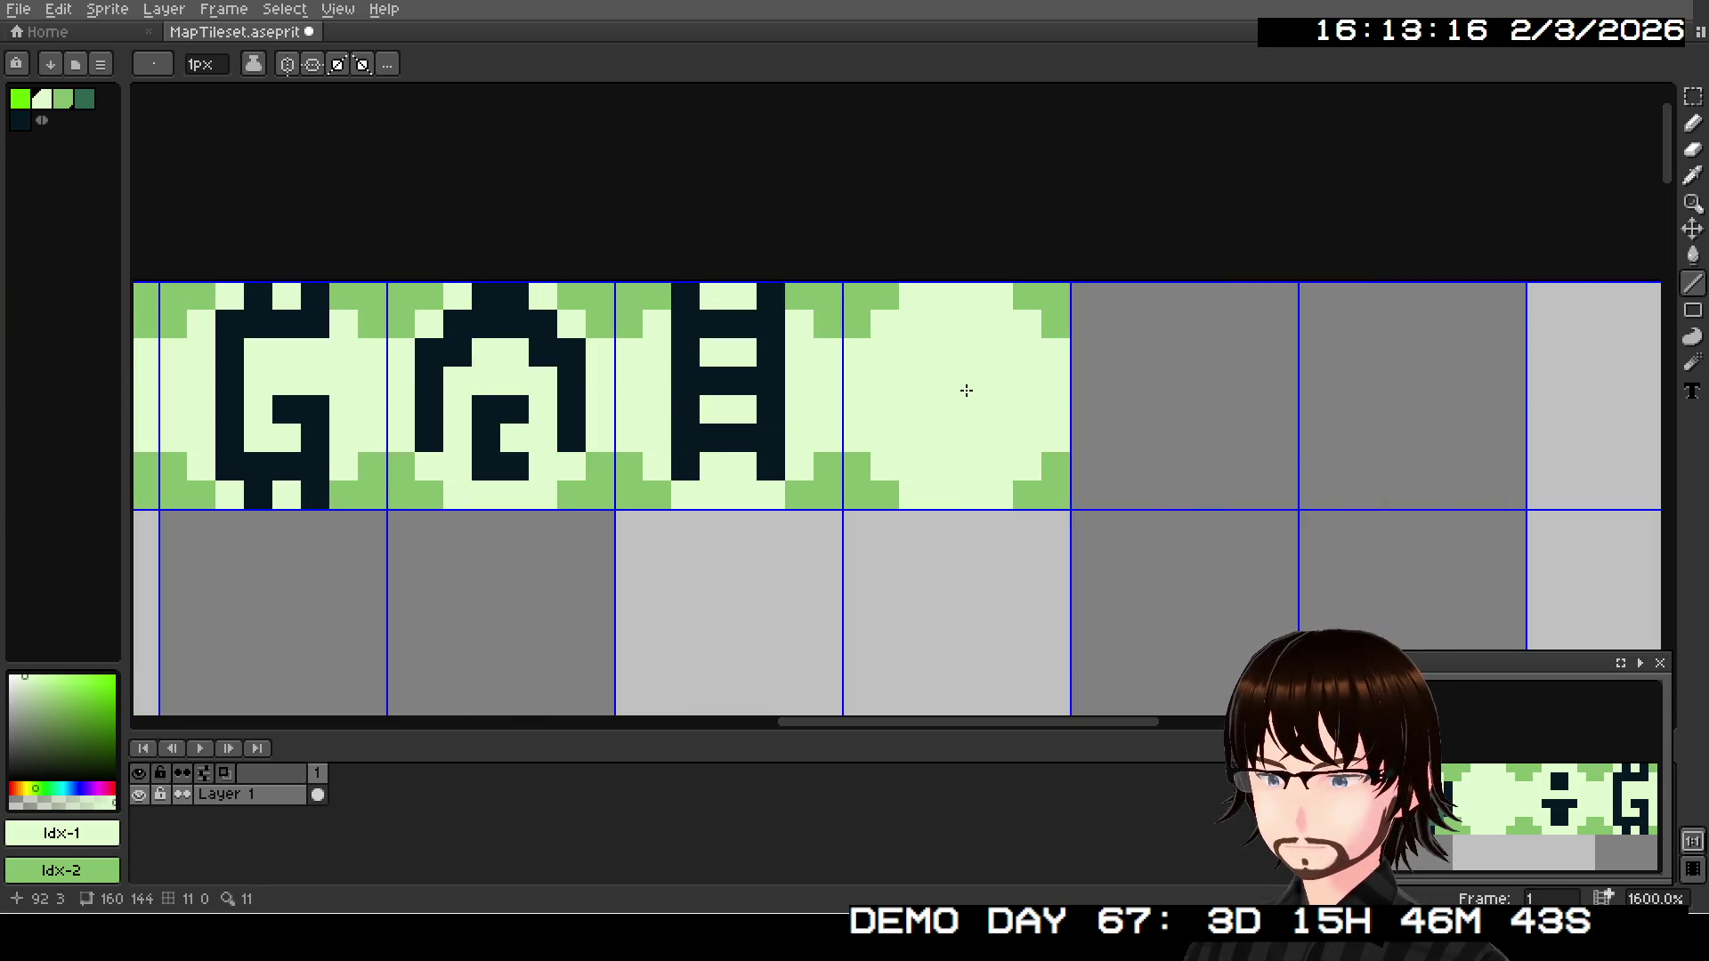
{"action": "scroll", "coordinate": [981, 390], "scroll_direction": "left", "scroll_amount": 1}
{"action": "scroll", "coordinate": [980, 389], "scroll_direction": "right", "scroll_amount": 1}
{"action": "scroll", "coordinate": [961, 385], "scroll_direction": "right", "scroll_amount": 1}
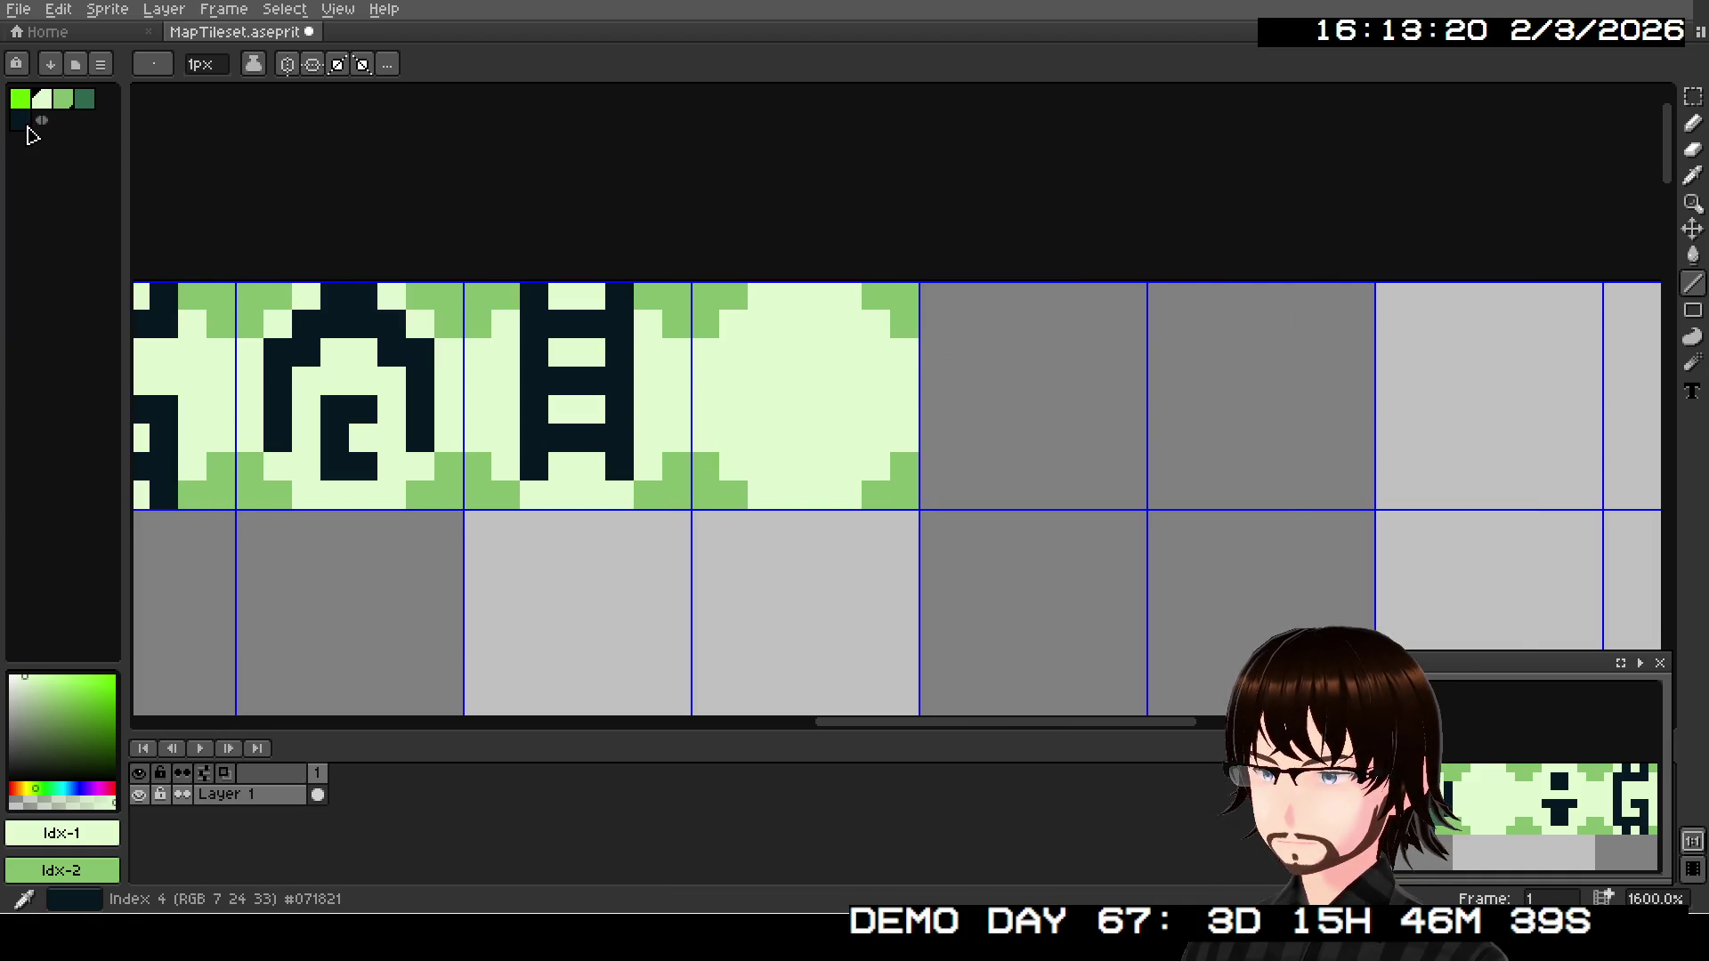
{"action": "scroll", "coordinate": [1055, 320], "scroll_direction": "left", "scroll_amount": 2}
{"action": "scroll", "coordinate": [1029, 348], "scroll_direction": "left", "scroll_amount": 5}
{"action": "scroll", "coordinate": [1033, 351], "scroll_direction": "left", "scroll_amount": 1}
{"action": "scroll", "coordinate": [1031, 351], "scroll_direction": "right", "scroll_amount": 1}
{"action": "scroll", "coordinate": [1031, 350], "scroll_direction": "right", "scroll_amount": 5}
{"action": "scroll", "coordinate": [1028, 350], "scroll_direction": "right", "scroll_amount": 2}
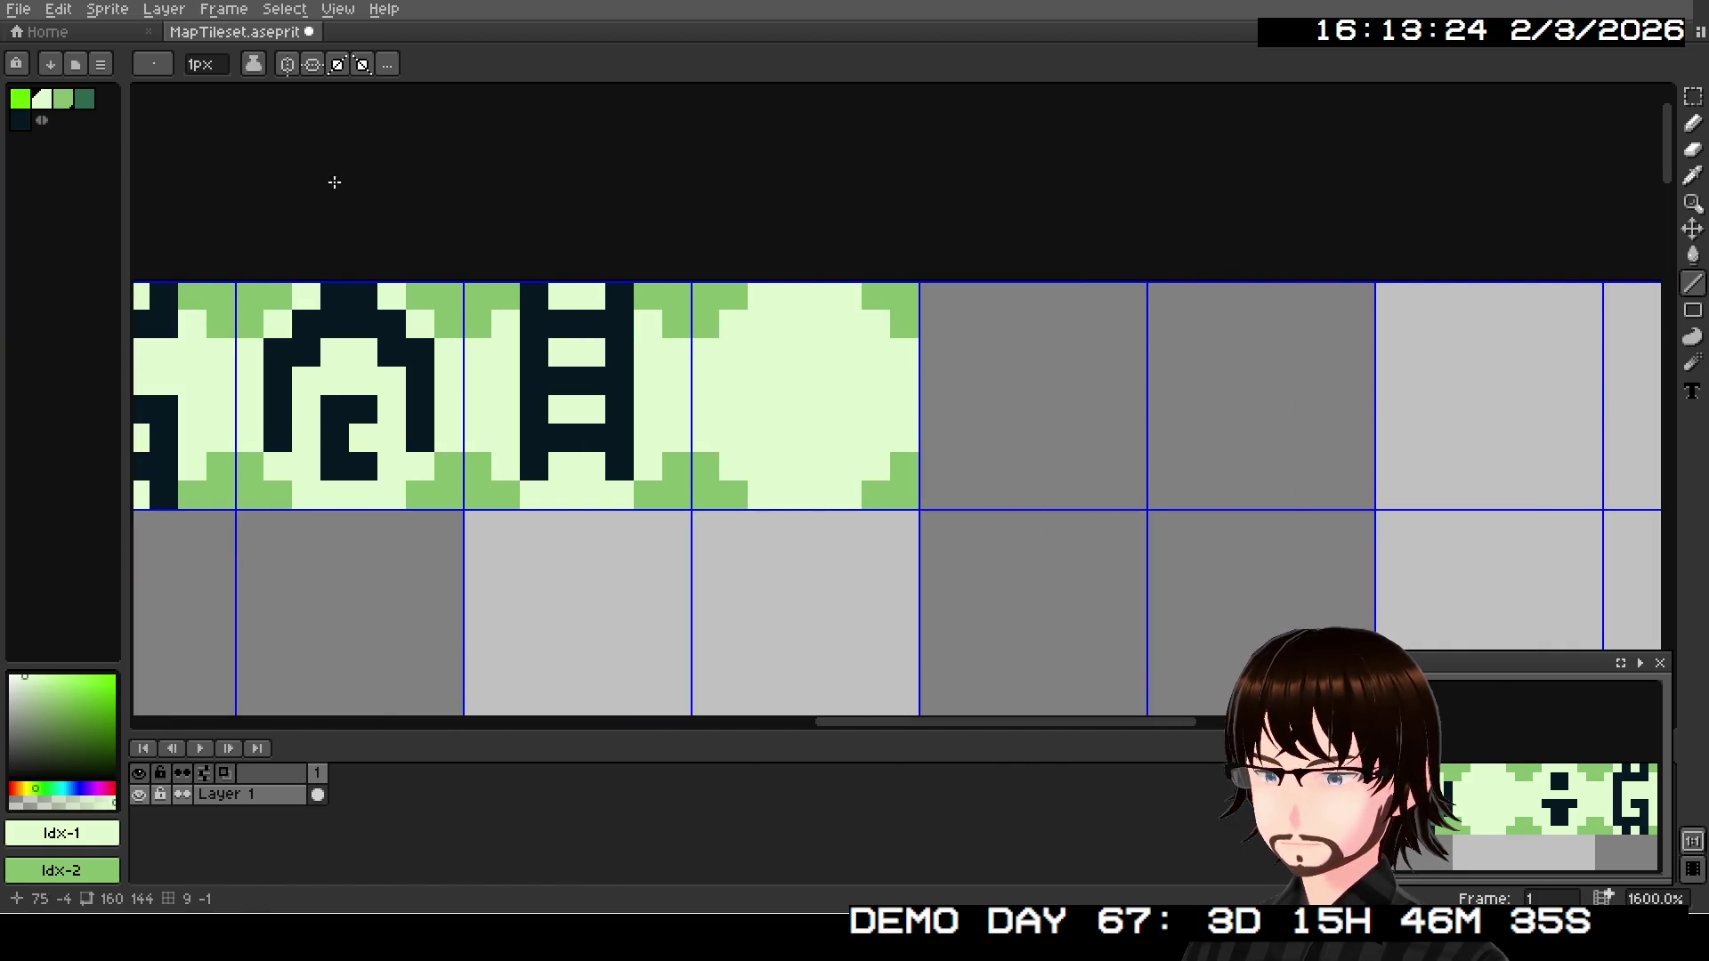
{"action": "left_click", "coordinate": [21, 120]}
- Draw a dark diagonal arrow from the tile's lower-left up to its top-right corner
{"action": "left_click", "coordinate": [734, 465]}
{"action": "left_click_drag", "start_coordinate": [745, 464], "coordinate": [848, 320]}
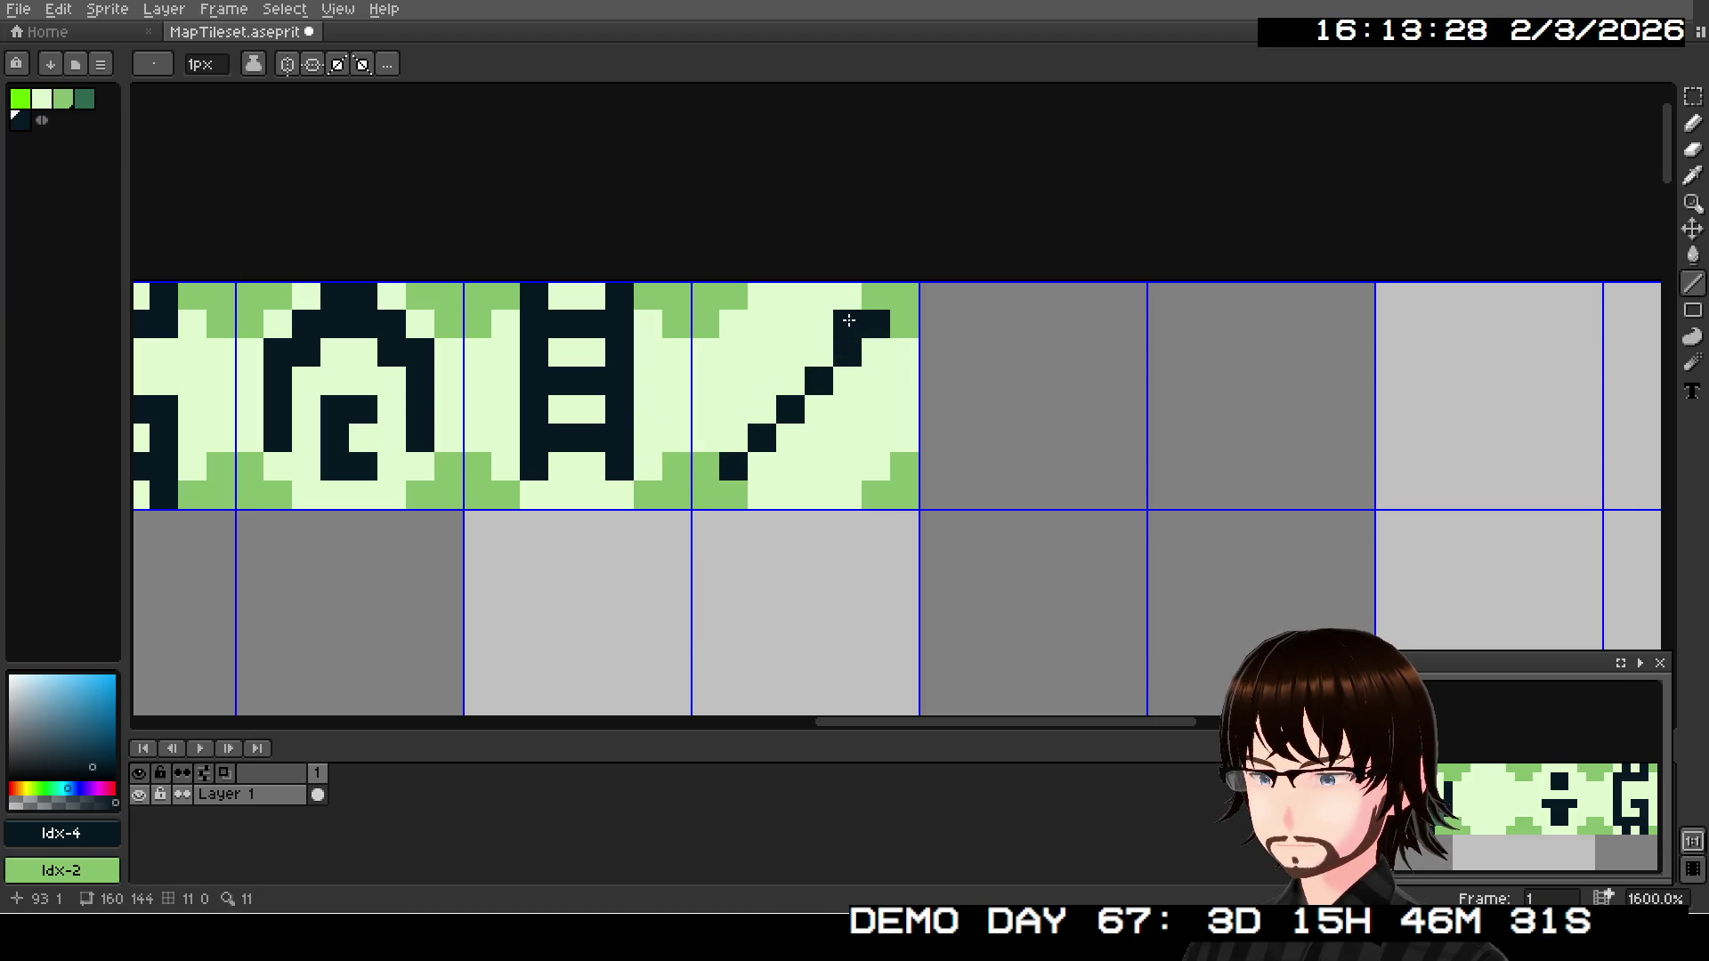
{"action": "left_click", "coordinate": [886, 342]}
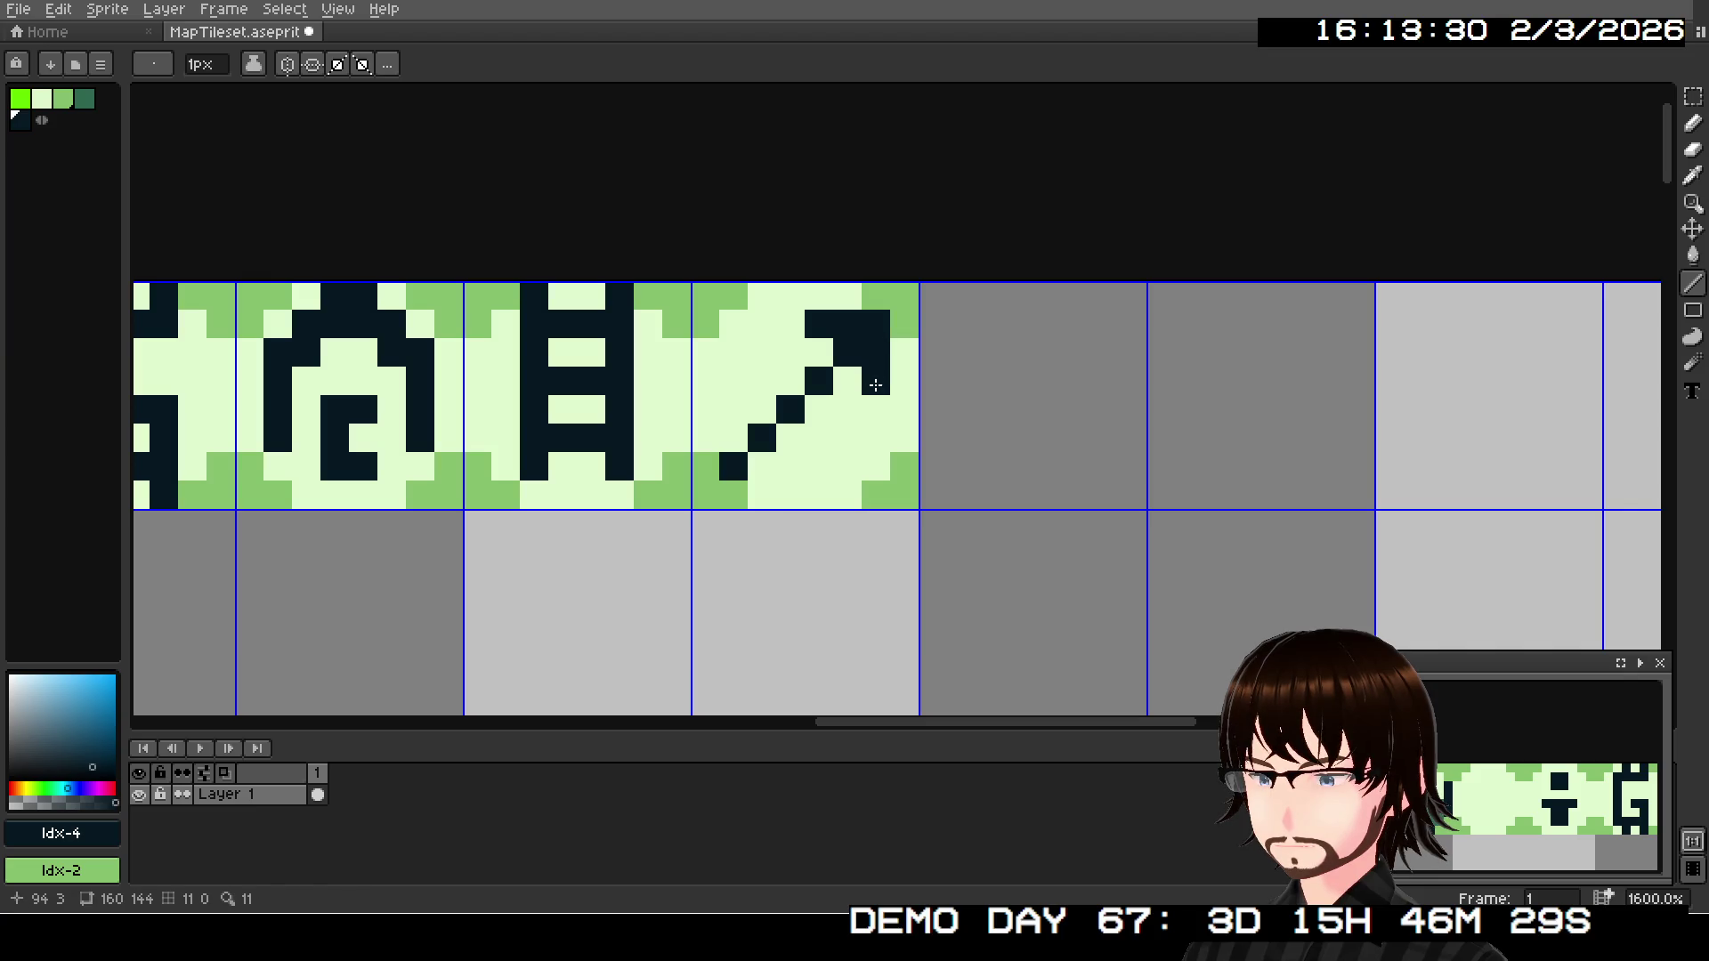
{"action": "key", "text": "ctrl+z"}
- With dark green, draw the crossing diagonal down to the bottom-right plus a short bottom bar
{"action": "left_click", "coordinate": [84, 98]}
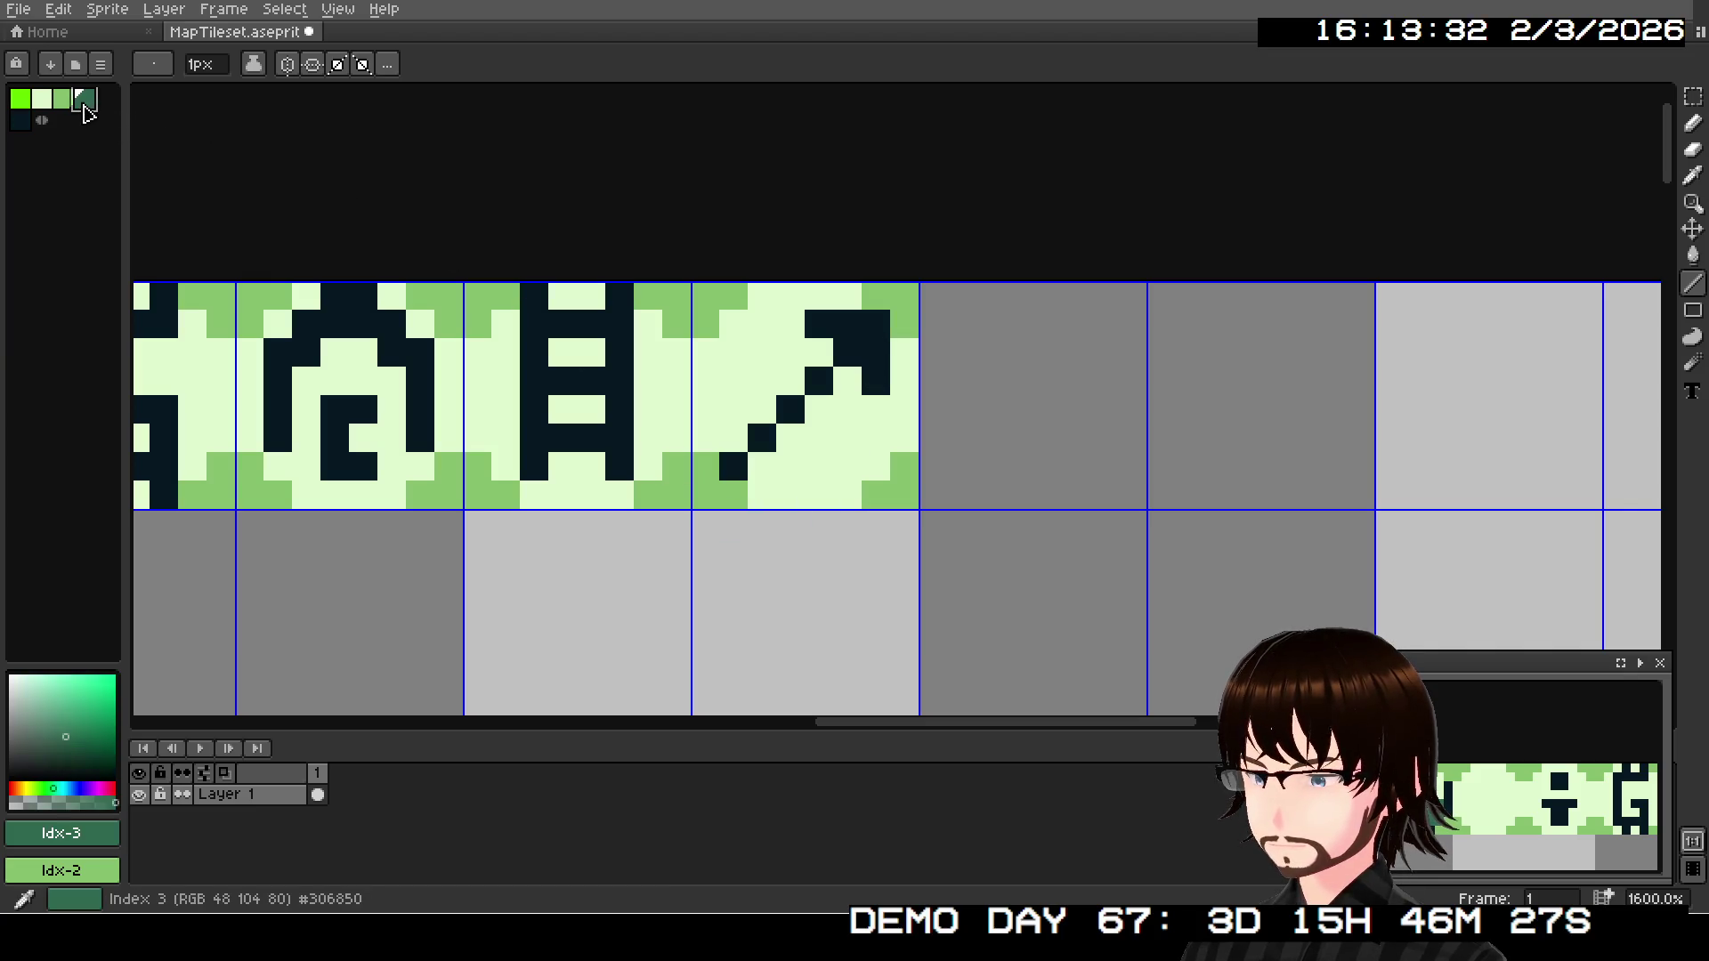
{"action": "left_click", "coordinate": [651, 438]}
{"action": "key", "text": "ctrl+z"}
{"action": "mouse_move", "coordinate": [734, 324]}
{"action": "left_mouse_down"}
{"action": "mouse_move", "coordinate": [880, 466]}
{"action": "mouse_move", "coordinate": [876, 410]}
{"action": "left_mouse_up"}
{"action": "left_click", "coordinate": [844, 467]}
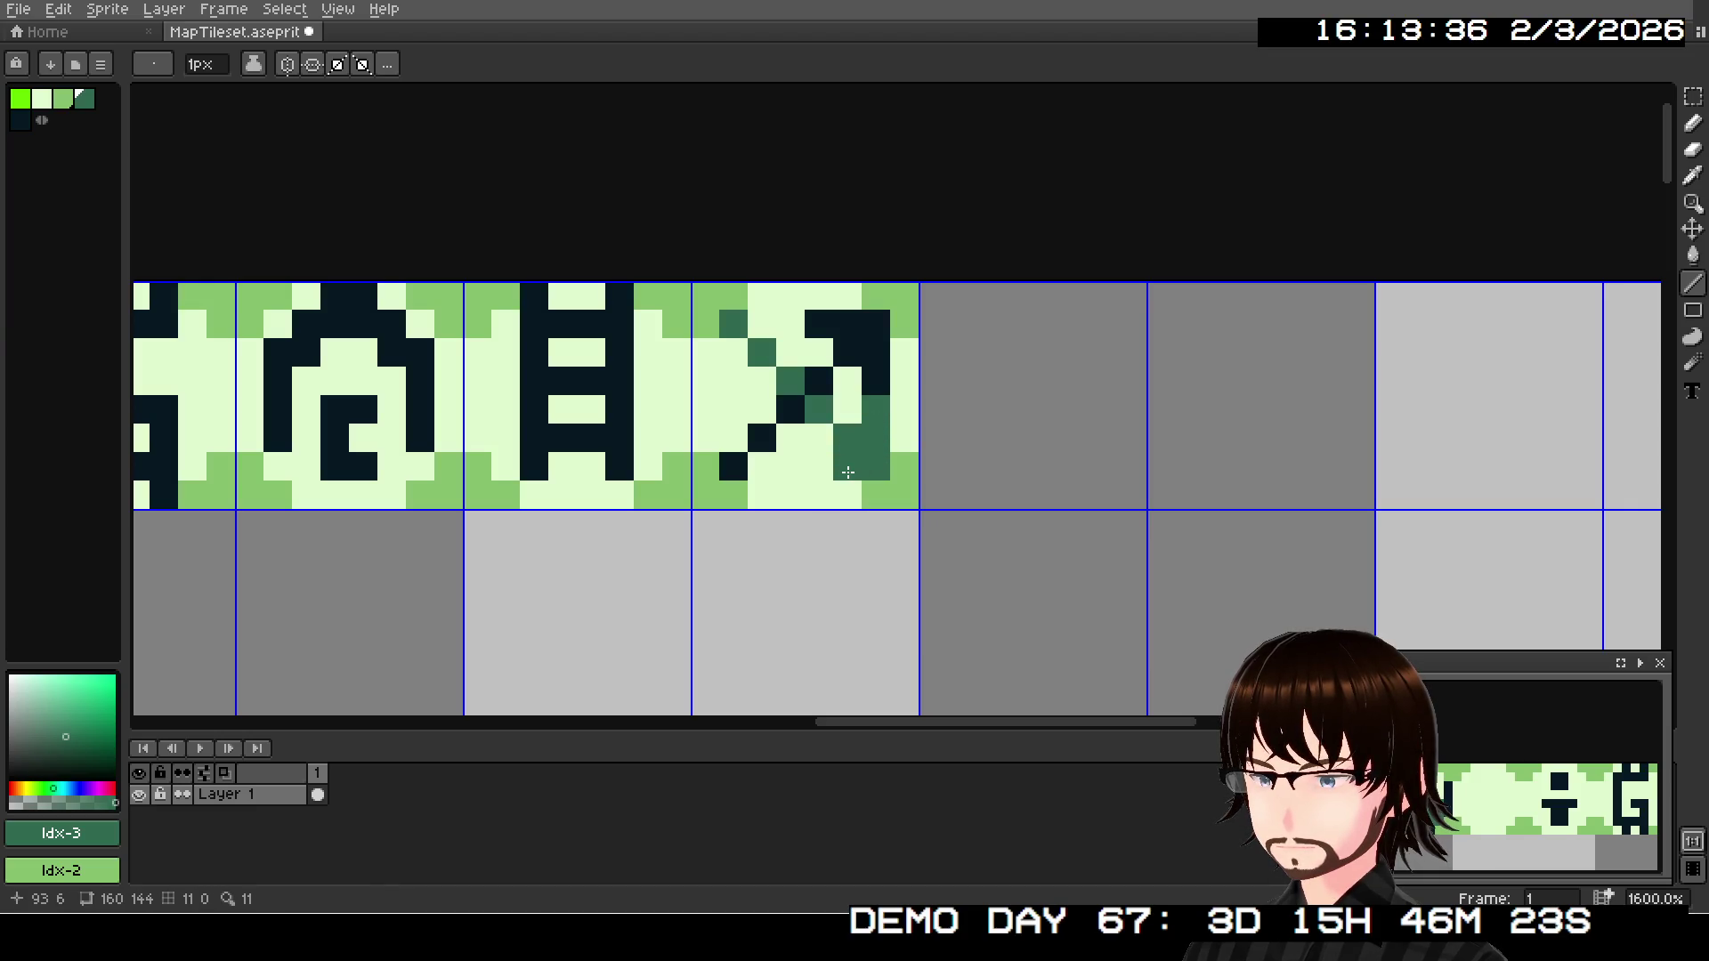
{"action": "left_click", "coordinate": [819, 467]}
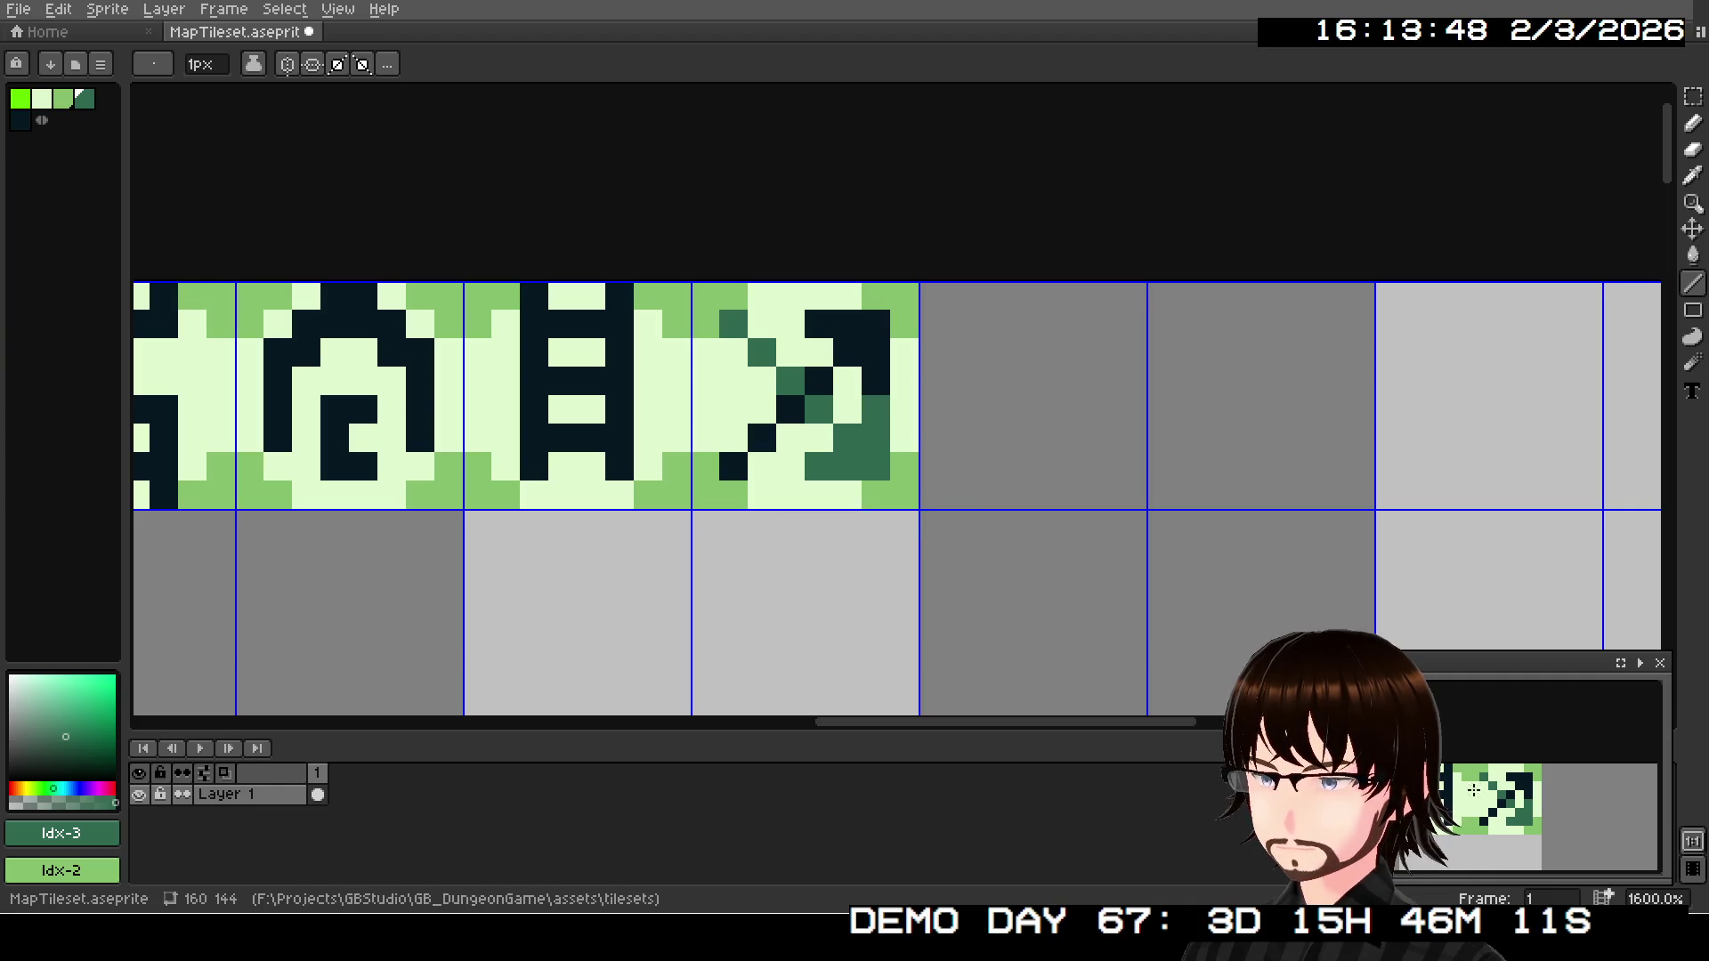
{"action": "scroll", "coordinate": [1517, 815], "scroll_direction": "down", "scroll_amount": 1}
{"action": "scroll", "coordinate": [465, 502], "scroll_direction": "down", "scroll_amount": 1}
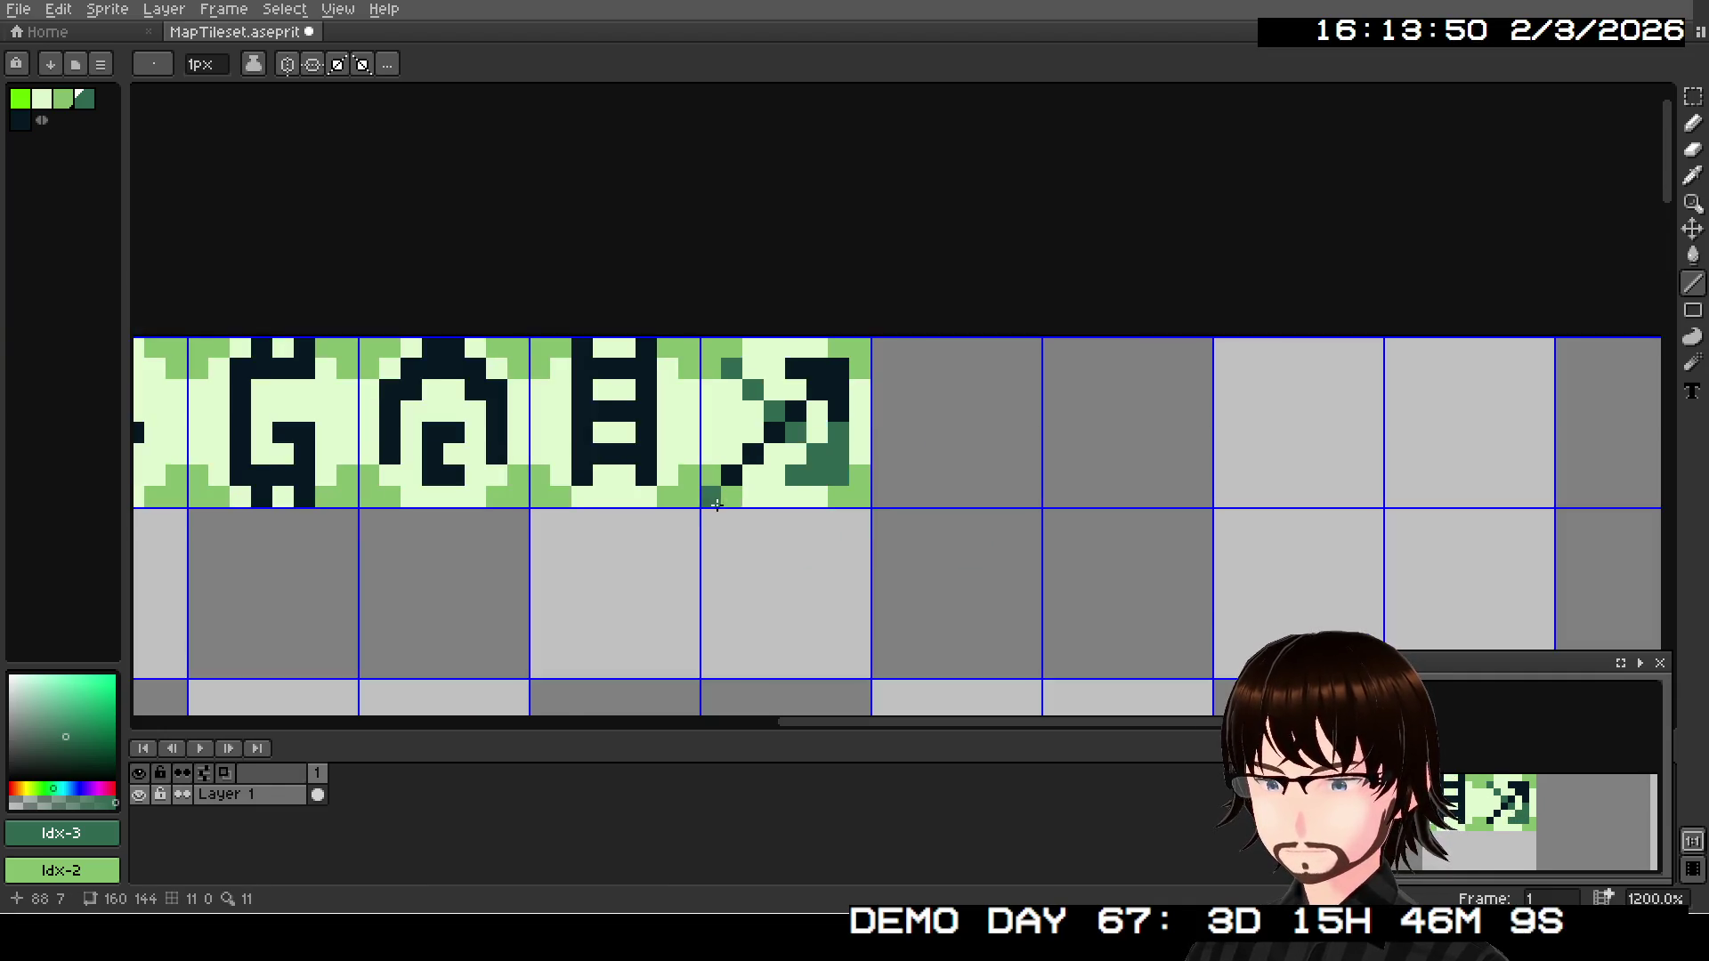
{"action": "scroll", "coordinate": [465, 503], "scroll_direction": "down", "scroll_amount": 1}
{"action": "scroll", "coordinate": [467, 498], "scroll_direction": "left", "scroll_amount": 5}
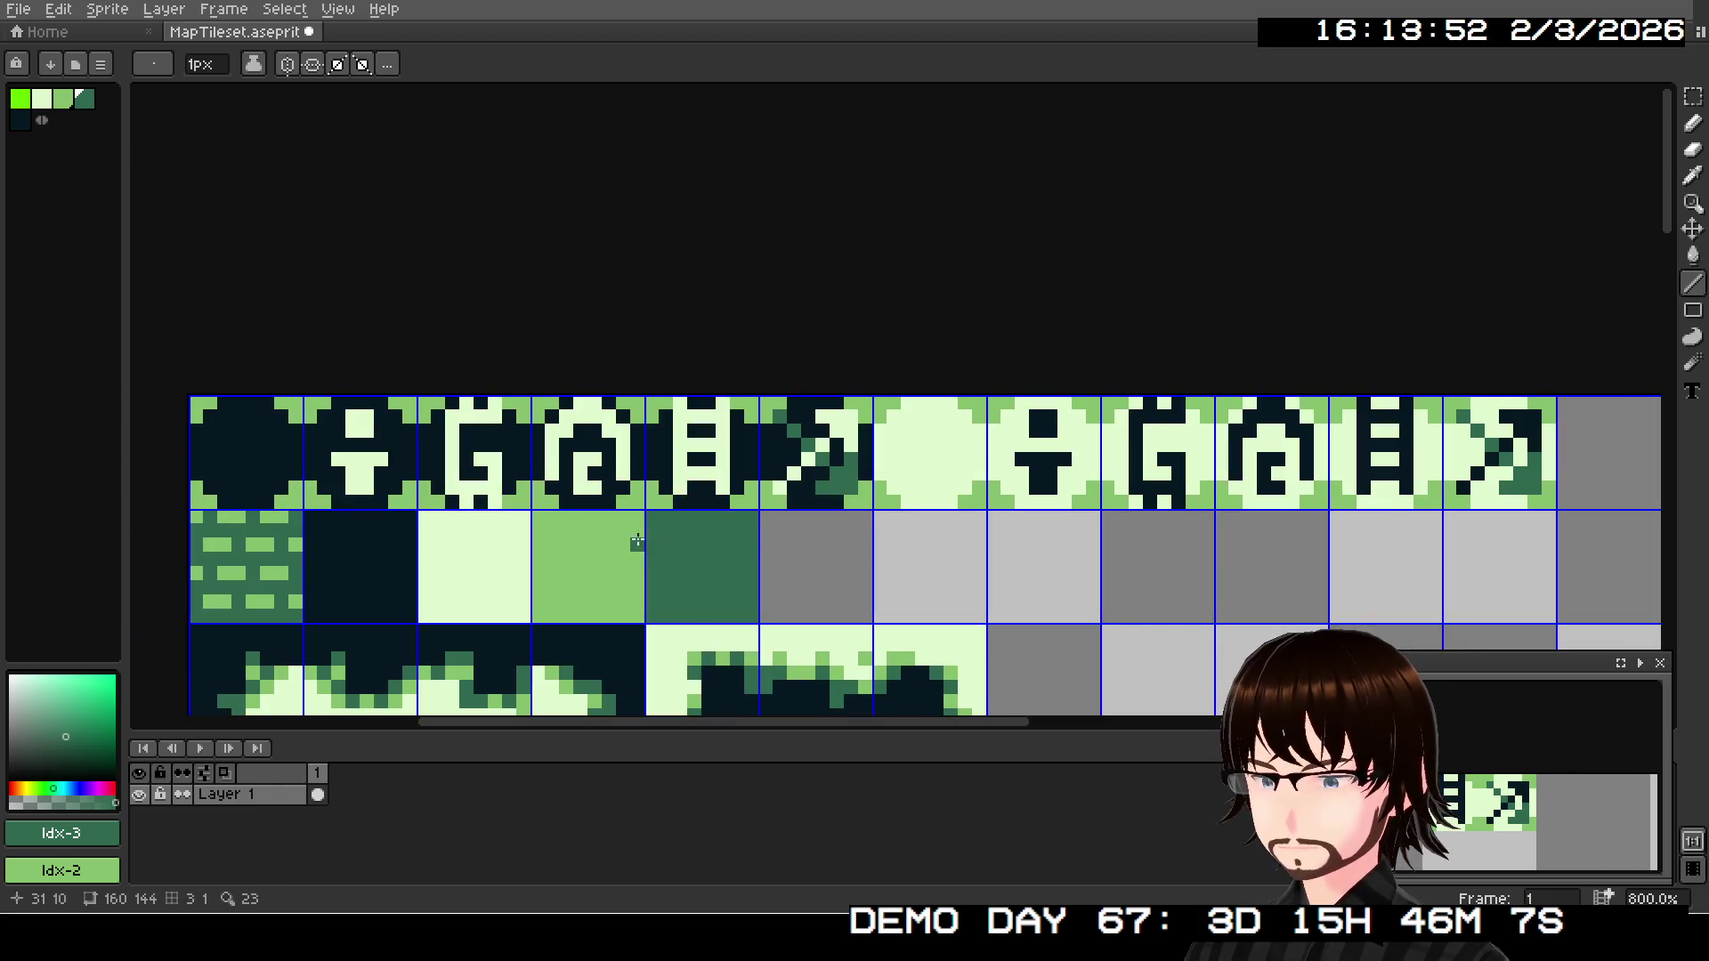
{"action": "scroll", "coordinate": [1459, 761], "scroll_direction": "left", "scroll_amount": 2}
{"action": "scroll", "coordinate": [1459, 761], "scroll_direction": "left", "scroll_amount": 3}
{"action": "scroll", "coordinate": [1460, 762], "scroll_direction": "left", "scroll_amount": 2}
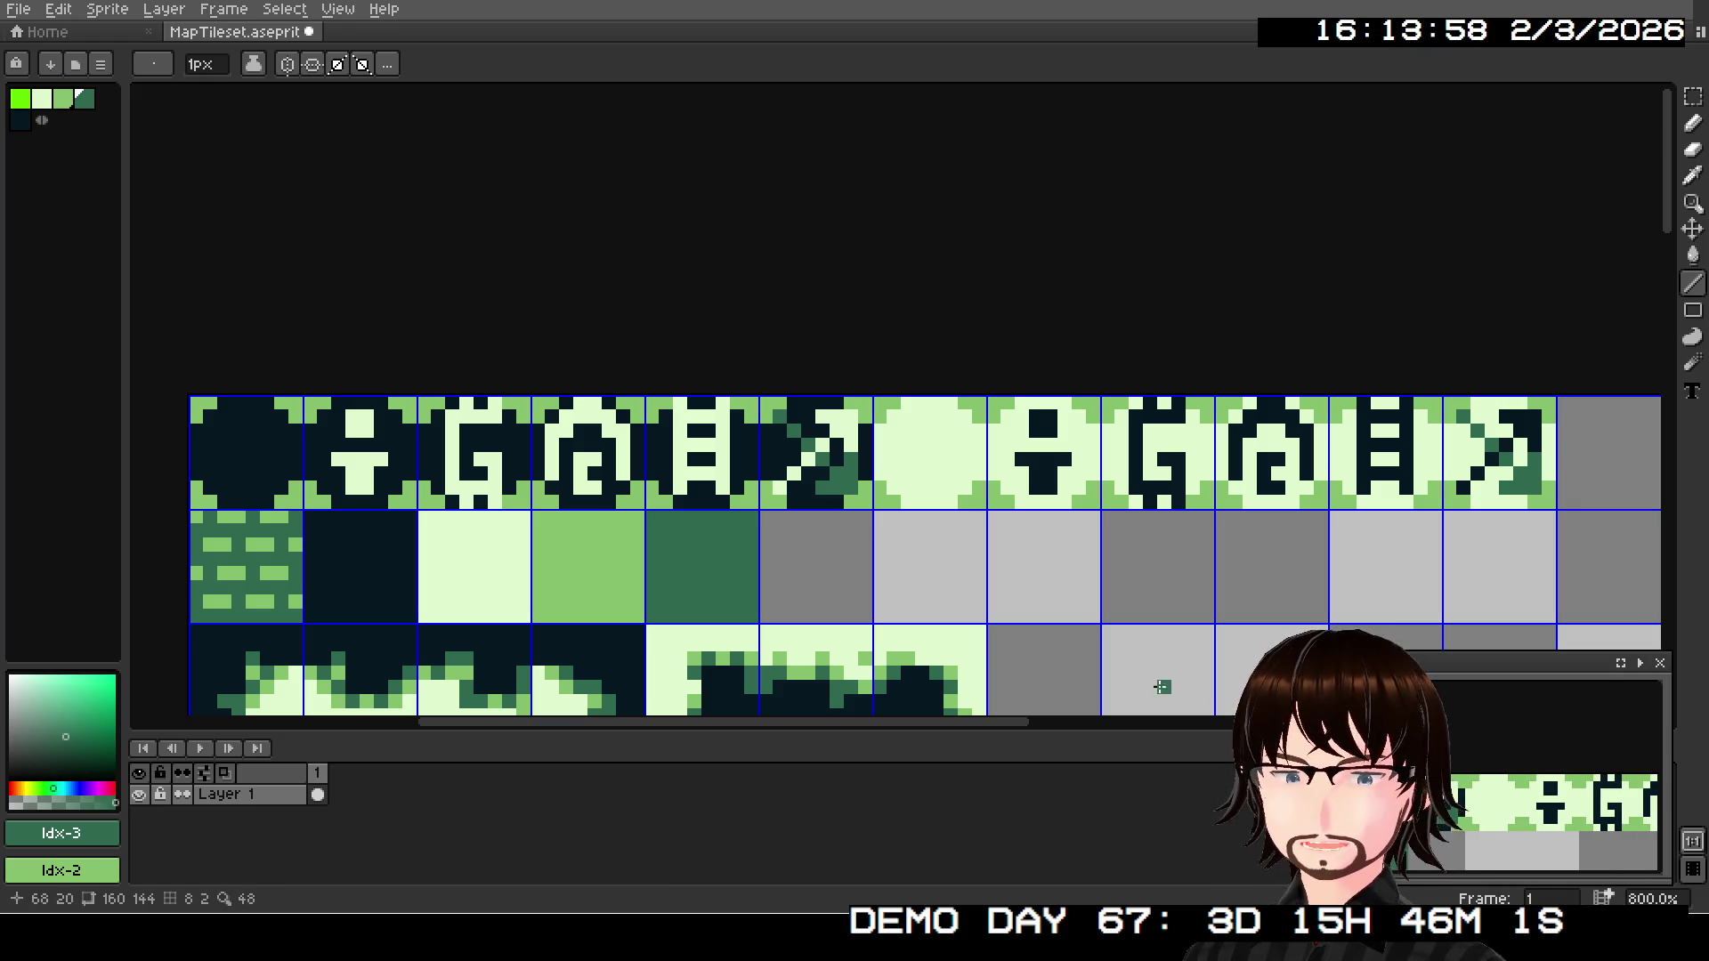
{"action": "scroll", "coordinate": [1052, 567], "scroll_direction": "down", "scroll_amount": 1}
{"action": "scroll", "coordinate": [1052, 567], "scroll_direction": "up", "scroll_amount": 1}
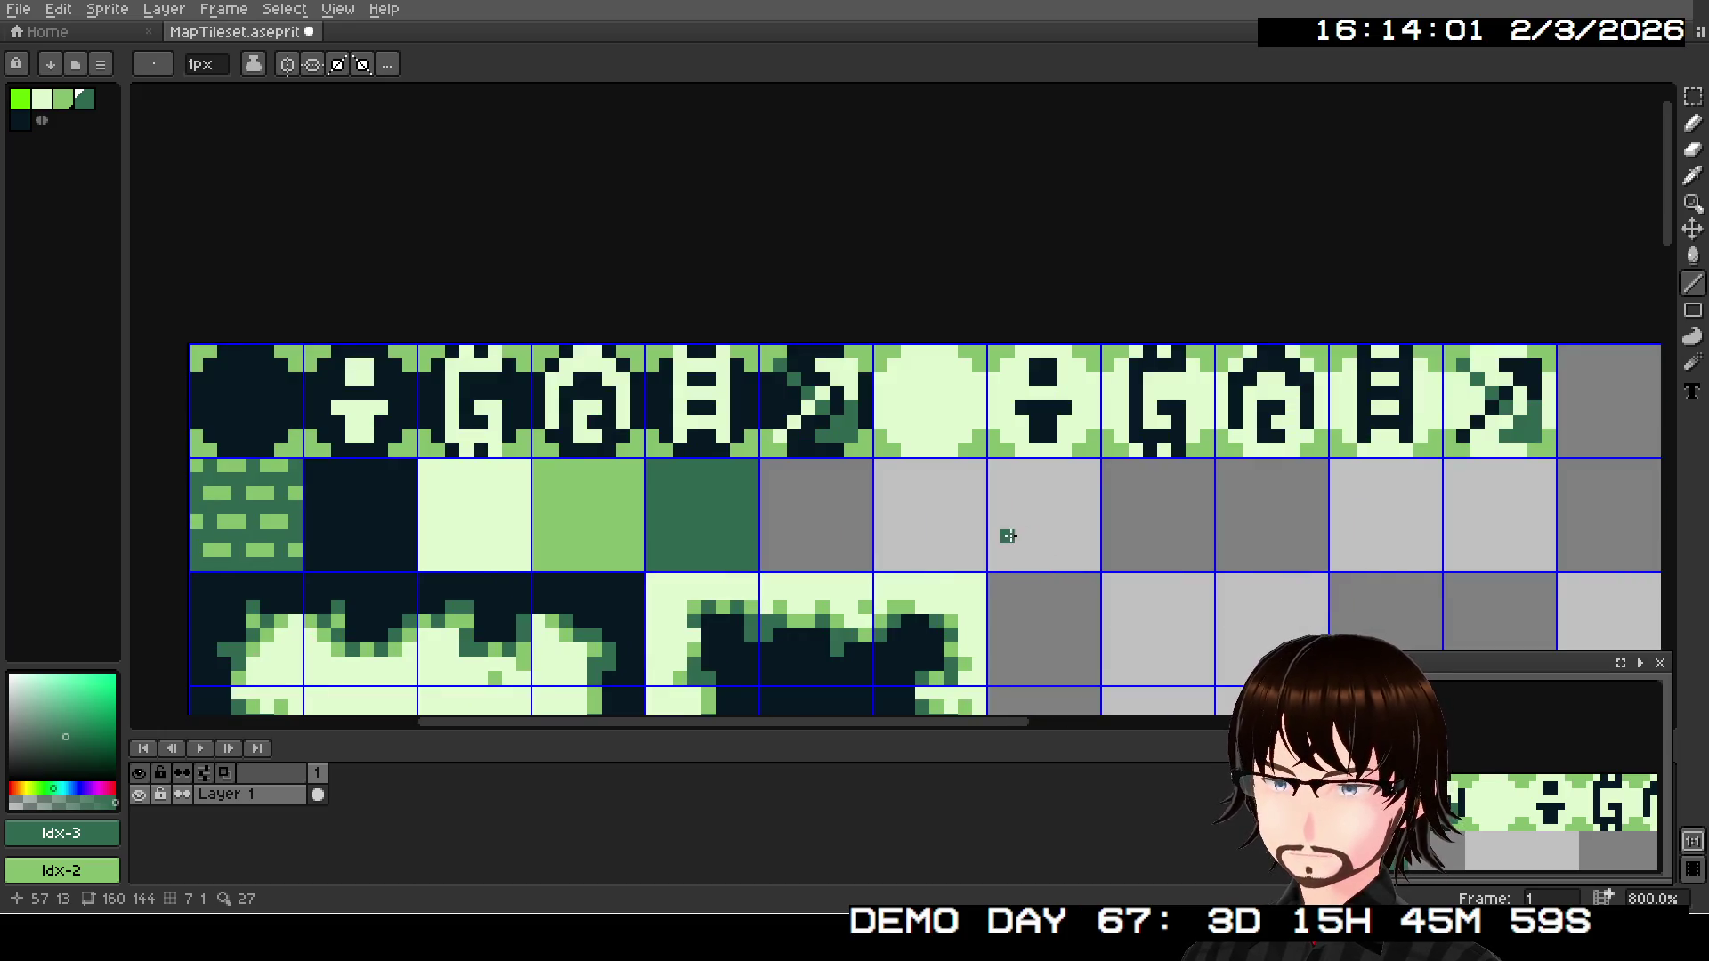
{"action": "scroll", "coordinate": [1012, 549], "scroll_direction": "right", "scroll_amount": 1}
{"action": "scroll", "coordinate": [1011, 548], "scroll_direction": "right", "scroll_amount": 2}
{"action": "scroll", "coordinate": [1011, 548], "scroll_direction": "right", "scroll_amount": 1}
{"action": "scroll", "coordinate": [1012, 548], "scroll_direction": "left", "scroll_amount": 1}
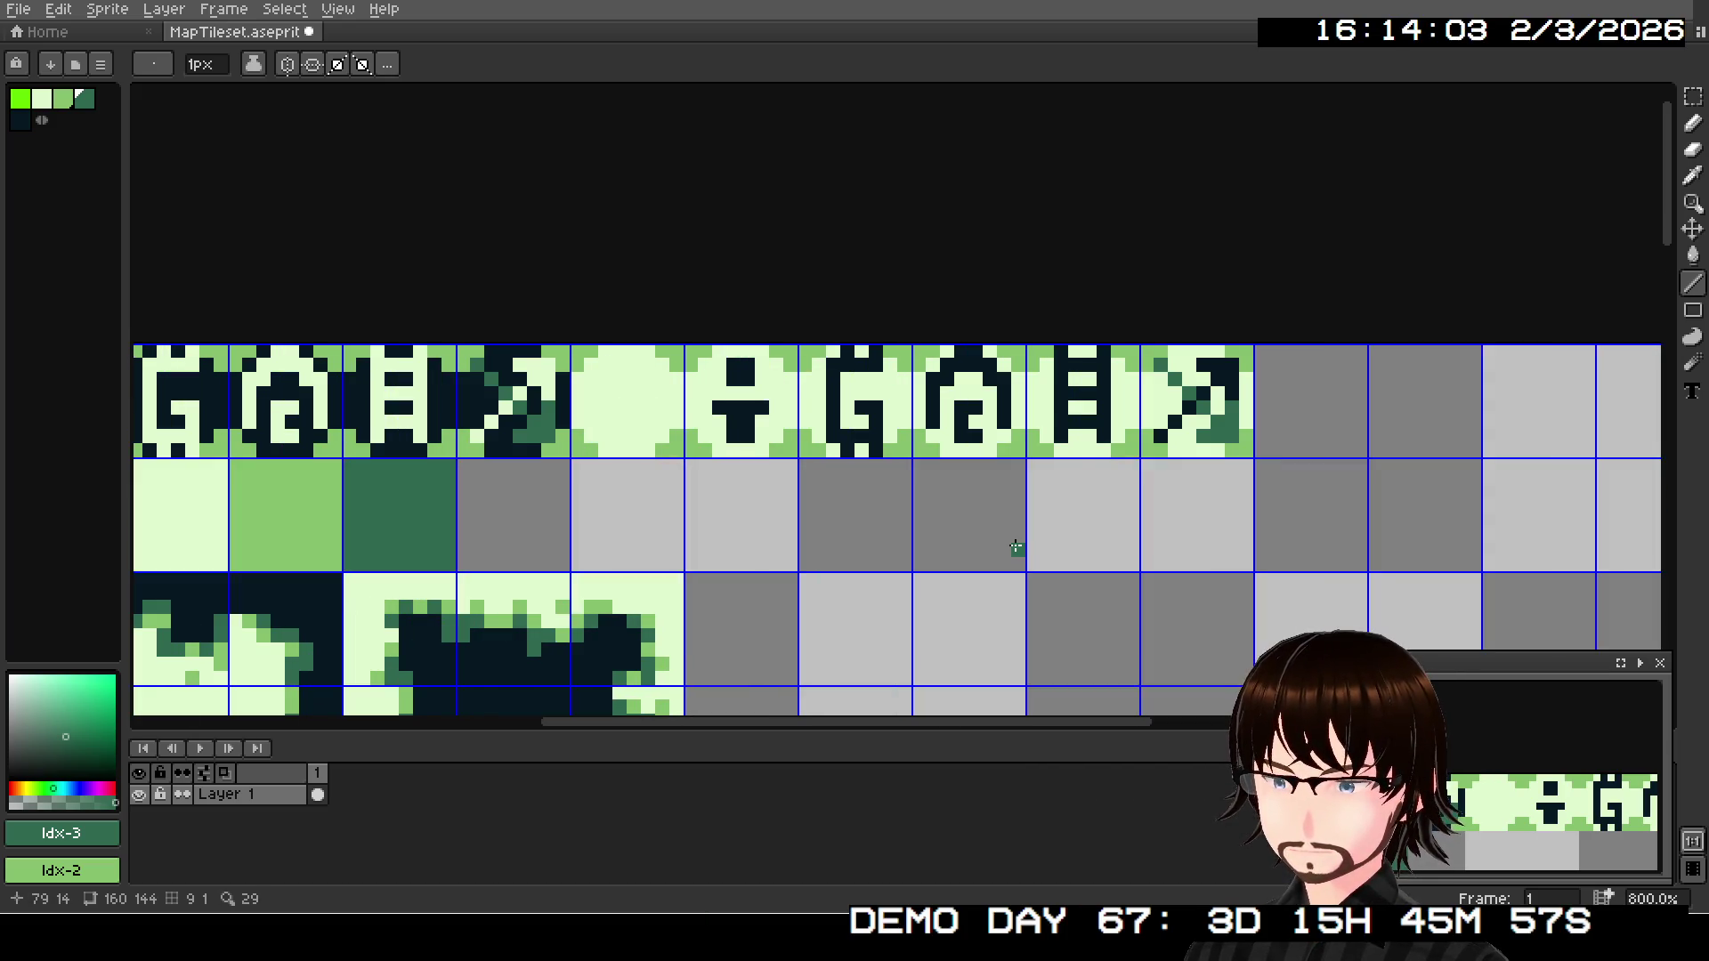
{"action": "scroll", "coordinate": [1014, 553], "scroll_direction": "left", "scroll_amount": 1}
{"action": "scroll", "coordinate": [1038, 546], "scroll_direction": "left", "scroll_amount": 1}
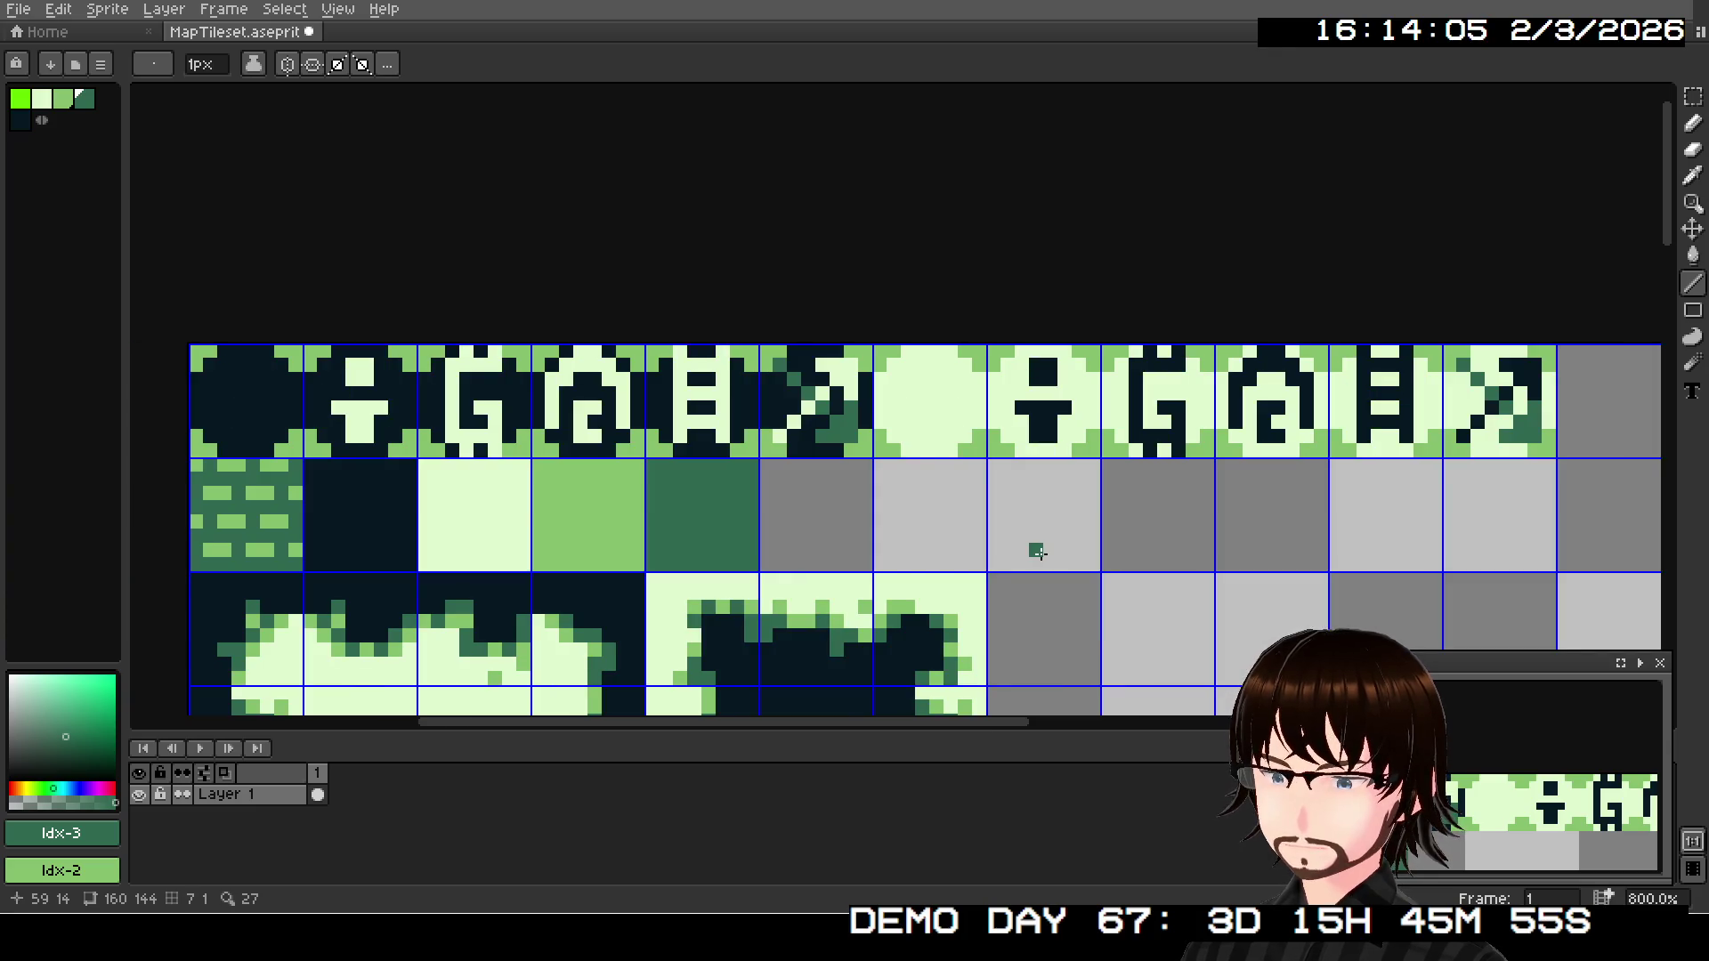
{"action": "scroll", "coordinate": [1549, 815], "scroll_direction": "down", "scroll_amount": 1}
{"action": "scroll", "coordinate": [1549, 815], "scroll_direction": "down", "scroll_amount": 1}
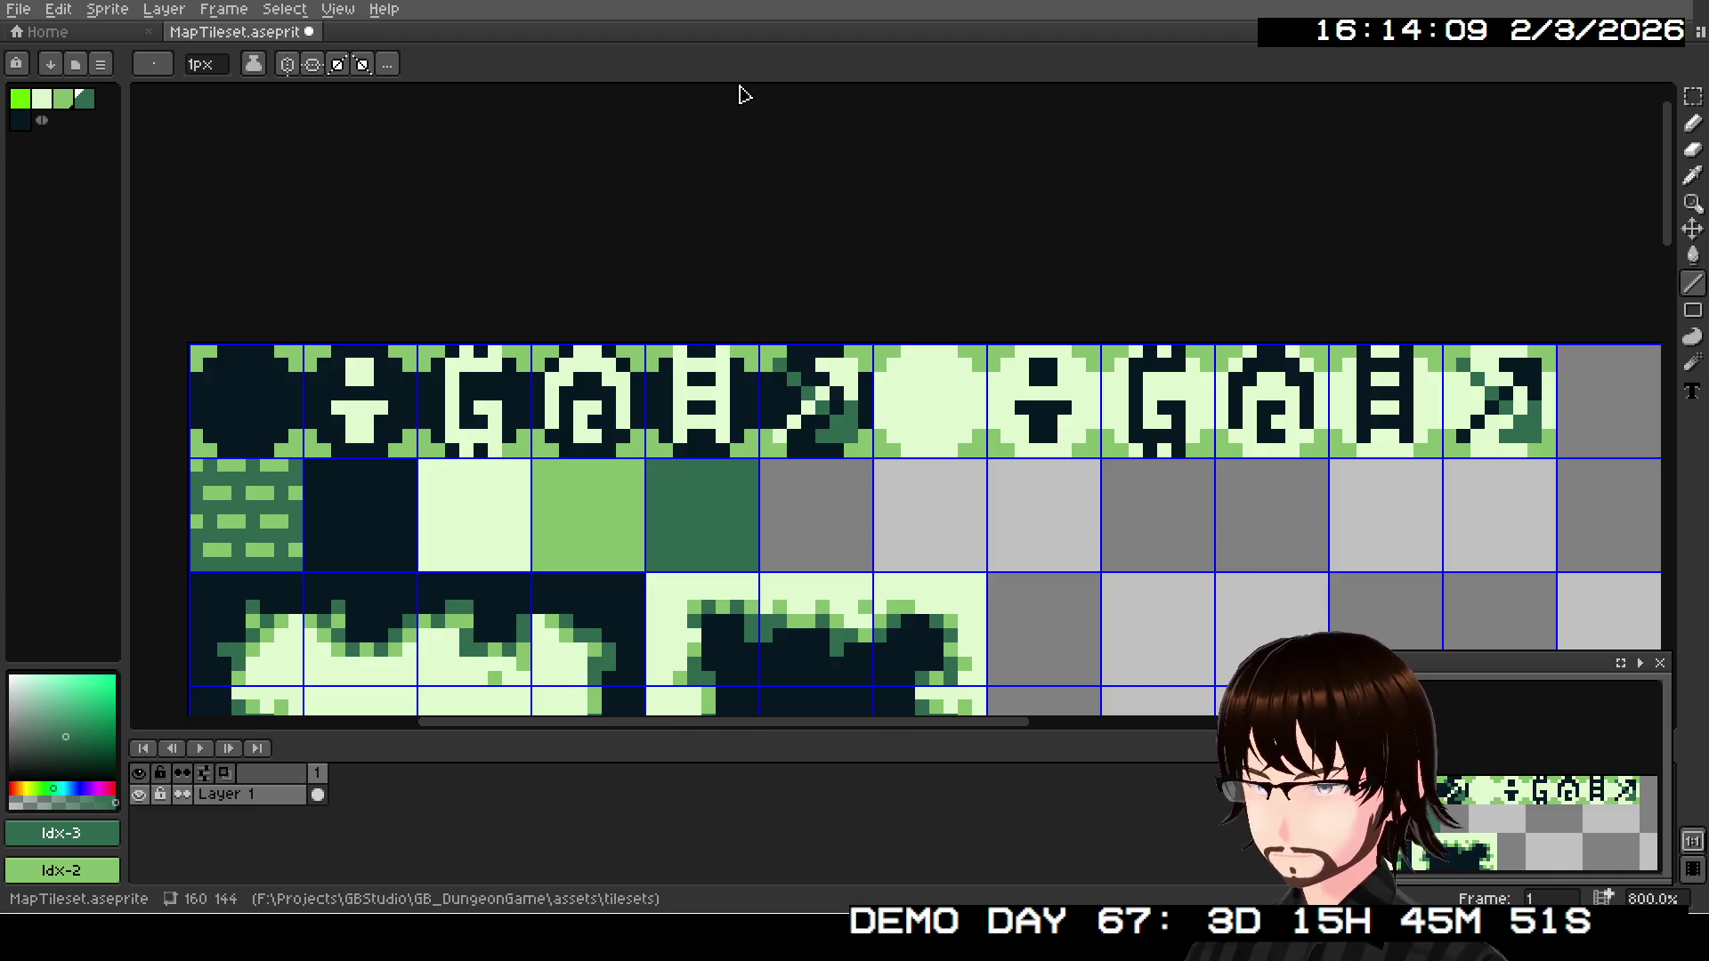
{"action": "key", "text": "ctrl+s"}
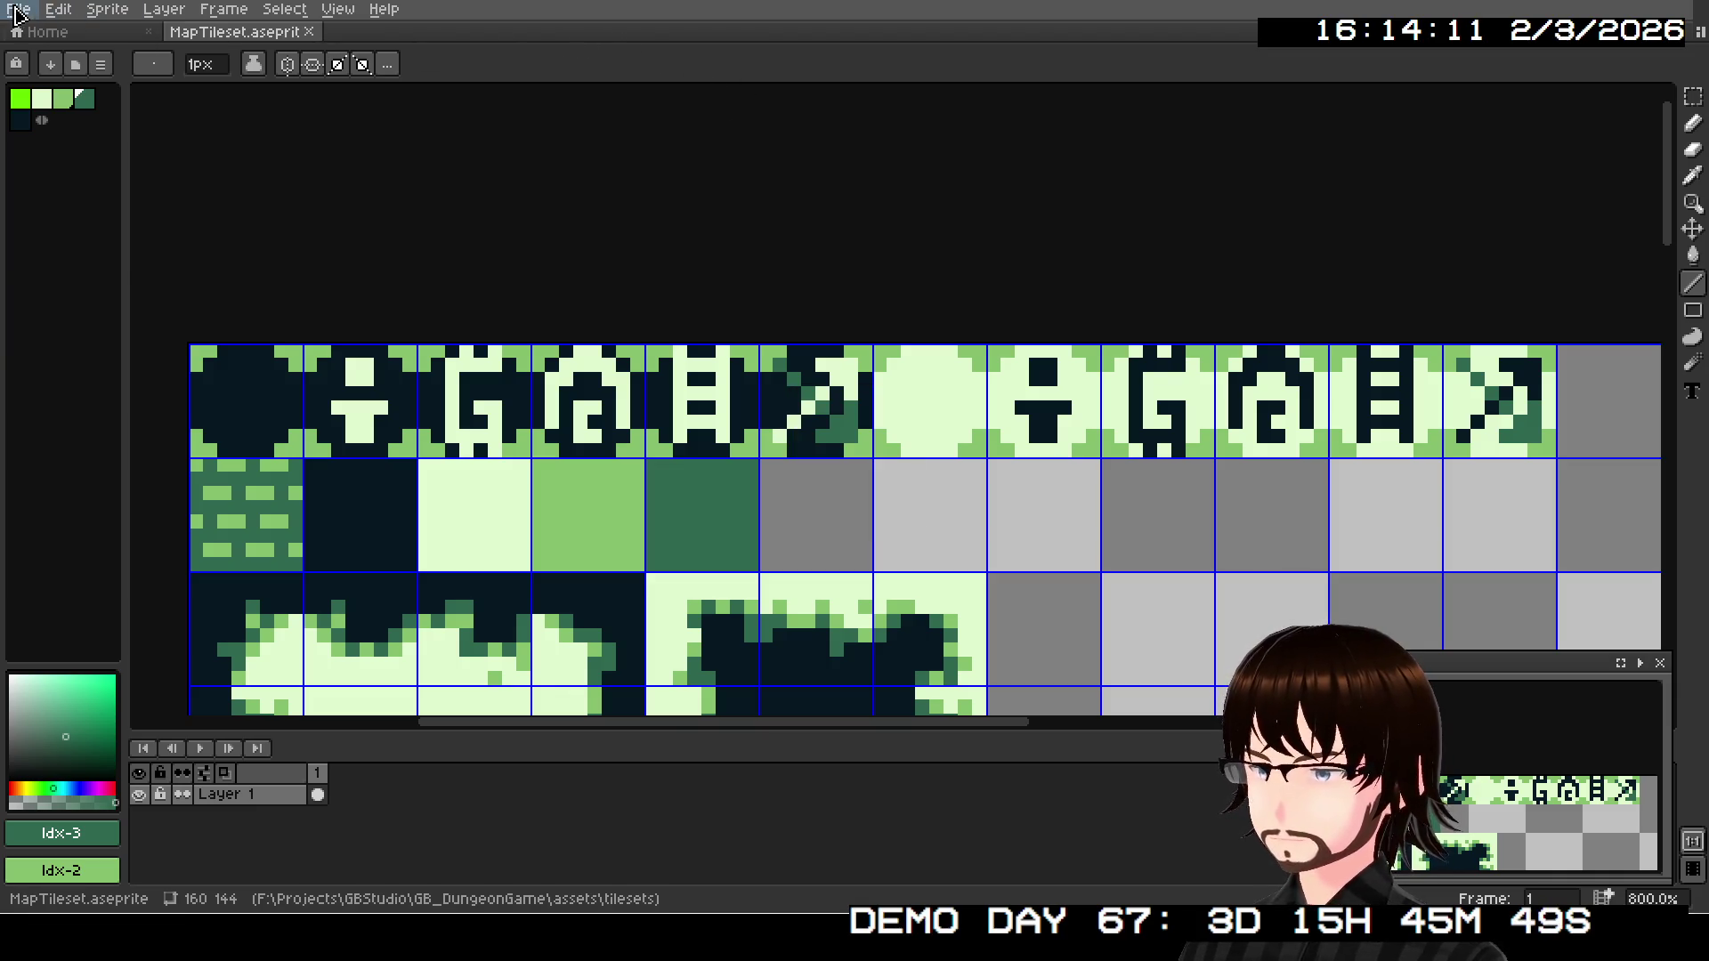
- Export the tileset over the existing MapTileset.png, confirming the overwrite
{"action": "left_click", "coordinate": [19, 10]}
{"action": "left_click", "coordinate": [240, 186]}
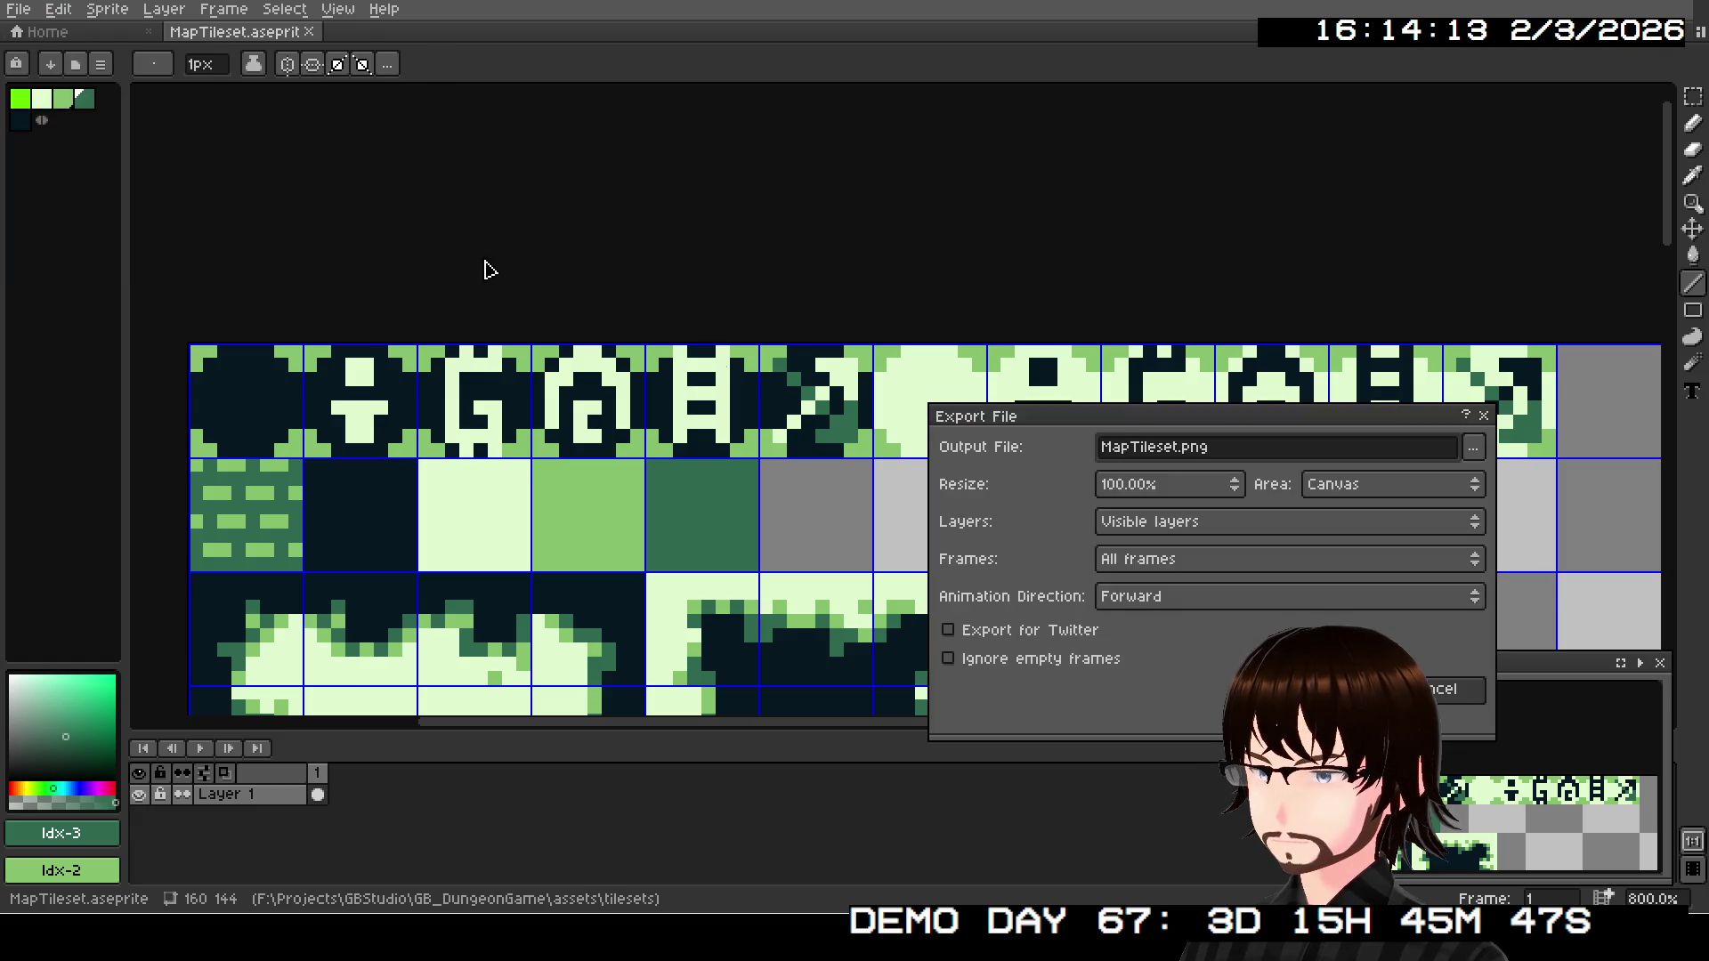
{"action": "key", "text": "Return"}
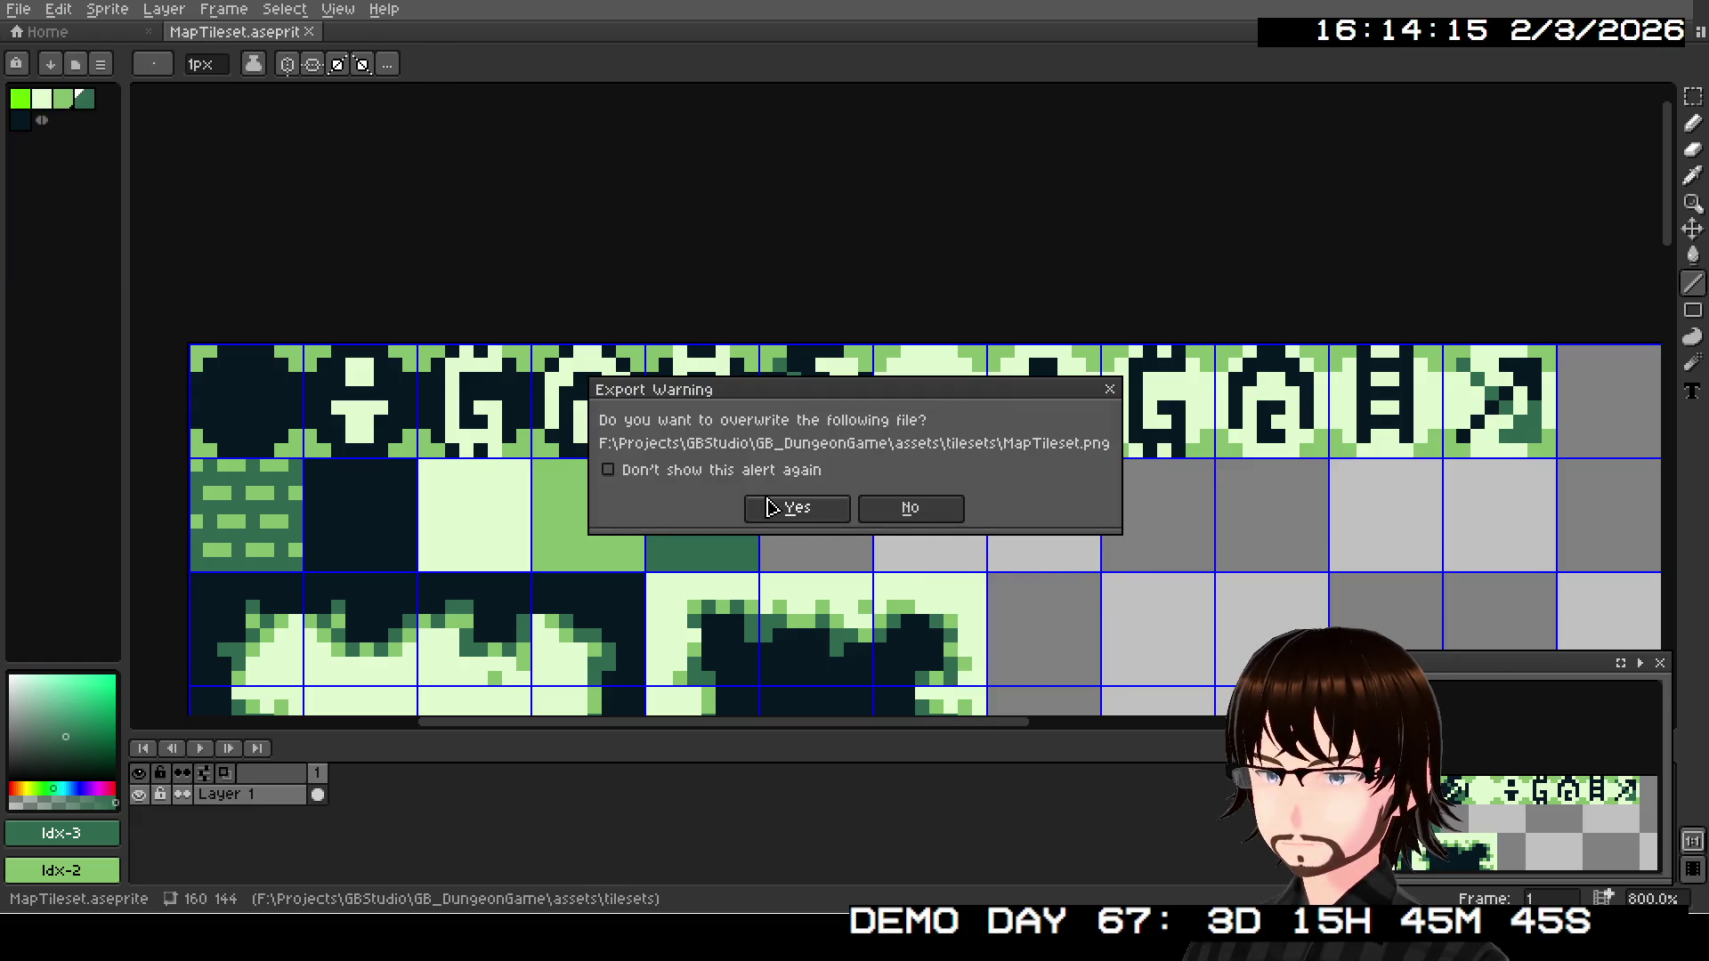
{"action": "left_click", "coordinate": [771, 507]}
{"action": "scroll", "coordinate": [920, 520], "scroll_direction": "down", "scroll_amount": 2}
{"action": "scroll", "coordinate": [1068, 583], "scroll_direction": "down", "scroll_amount": 2}
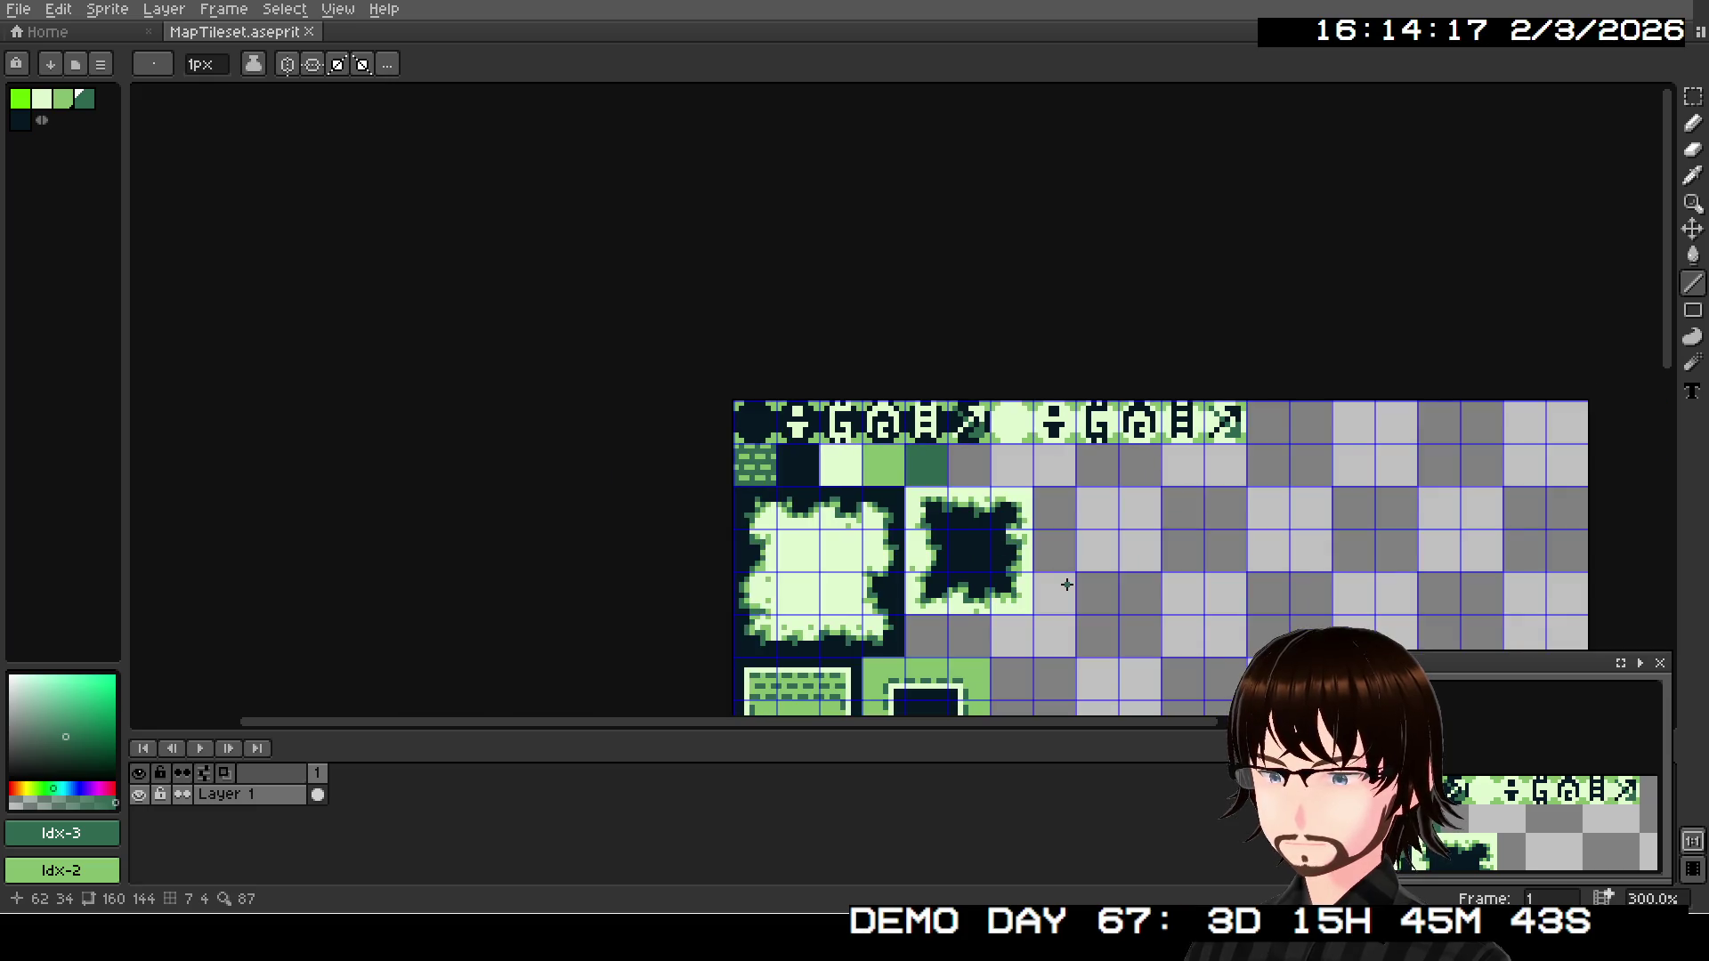
- Pan the canvas to review the tileset's top and lower rows
{"action": "left_click_drag", "start_coordinate": [1067, 584], "coordinate": [1055, 308]}
{"action": "scroll", "coordinate": [1054, 307], "scroll_direction": "up", "scroll_amount": 2}
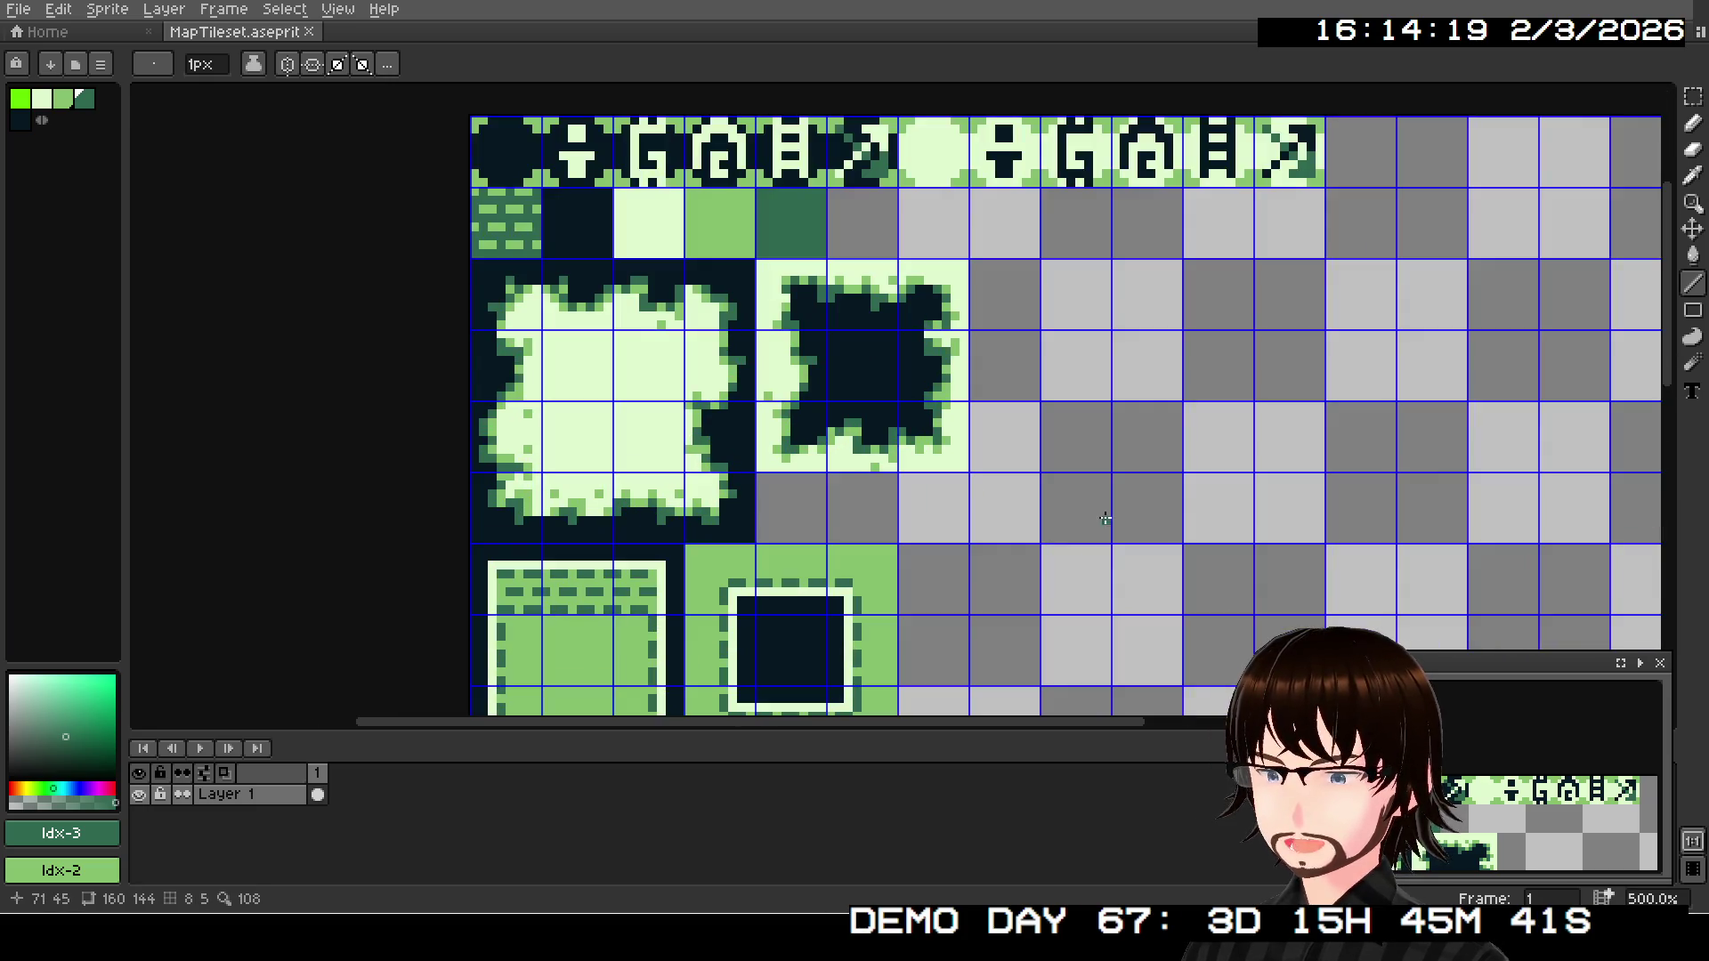
{"action": "scroll", "coordinate": [1114, 521], "scroll_direction": "up", "scroll_amount": 1}
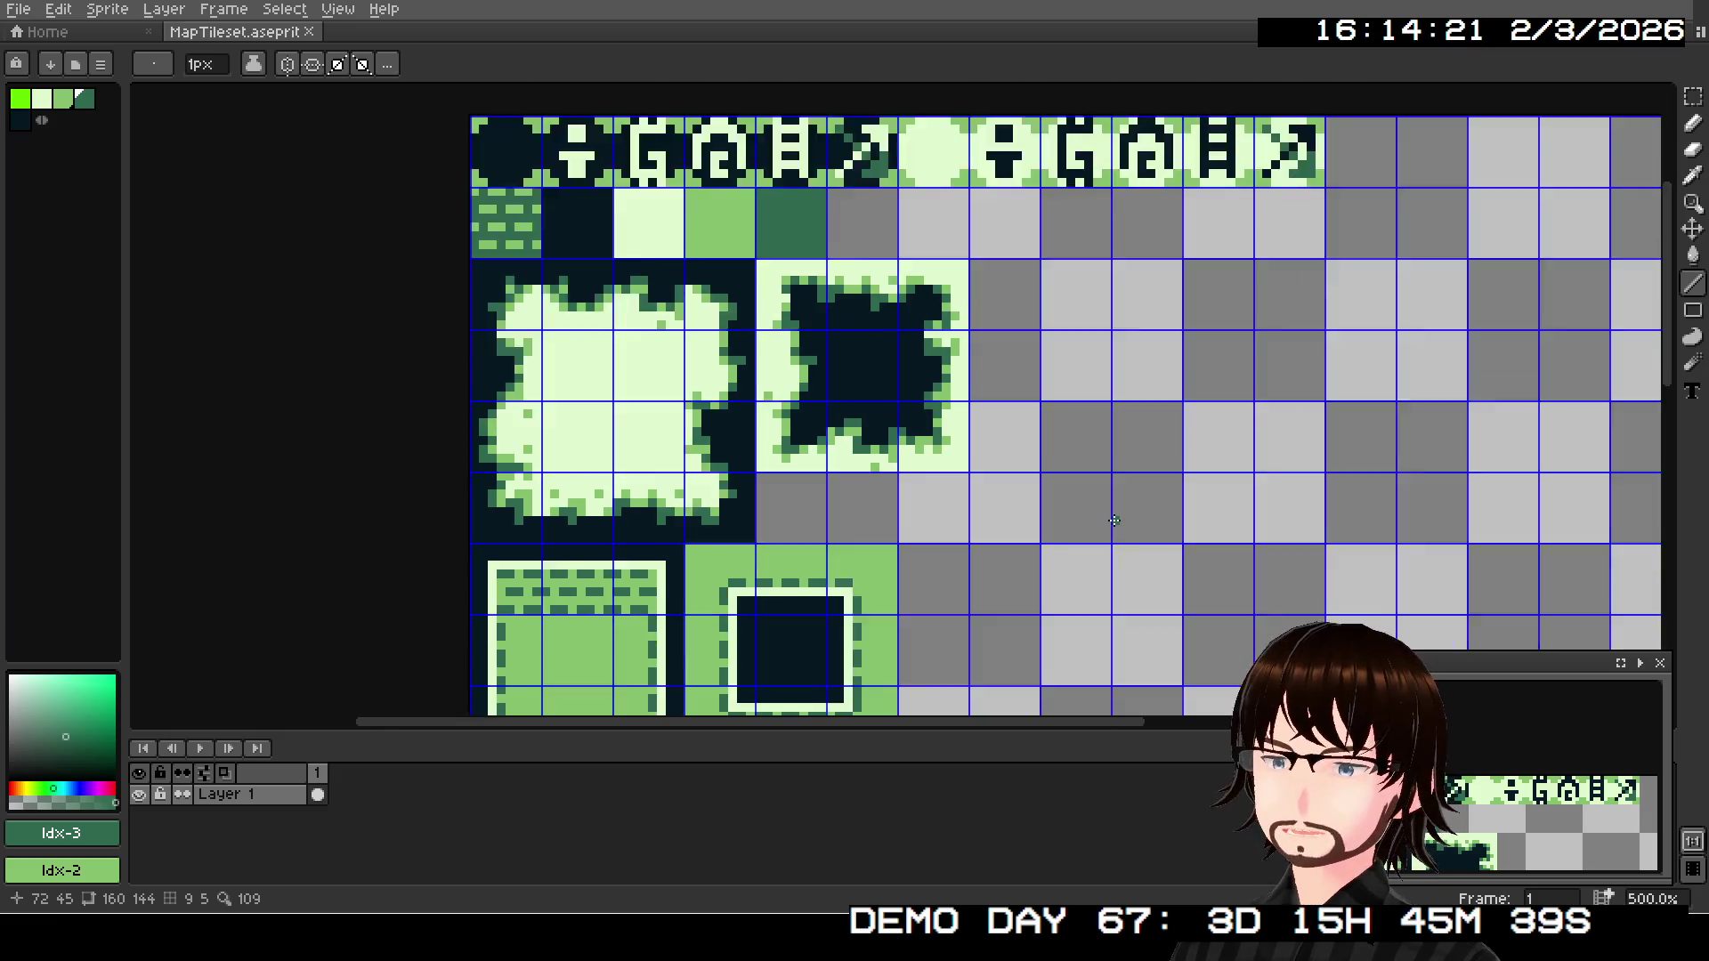
{"action": "scroll", "coordinate": [1126, 508], "scroll_direction": "down", "scroll_amount": 2}
{"action": "mouse_move", "coordinate": [1126, 508]}
{"action": "left_mouse_down"}
{"action": "mouse_move", "coordinate": [1102, 307]}
{"action": "mouse_move", "coordinate": [1024, 579]}
{"action": "mouse_move", "coordinate": [1033, 458]}
{"action": "left_mouse_up"}
{"action": "left_click_drag", "start_coordinate": [1009, 590], "coordinate": [1037, 507]}
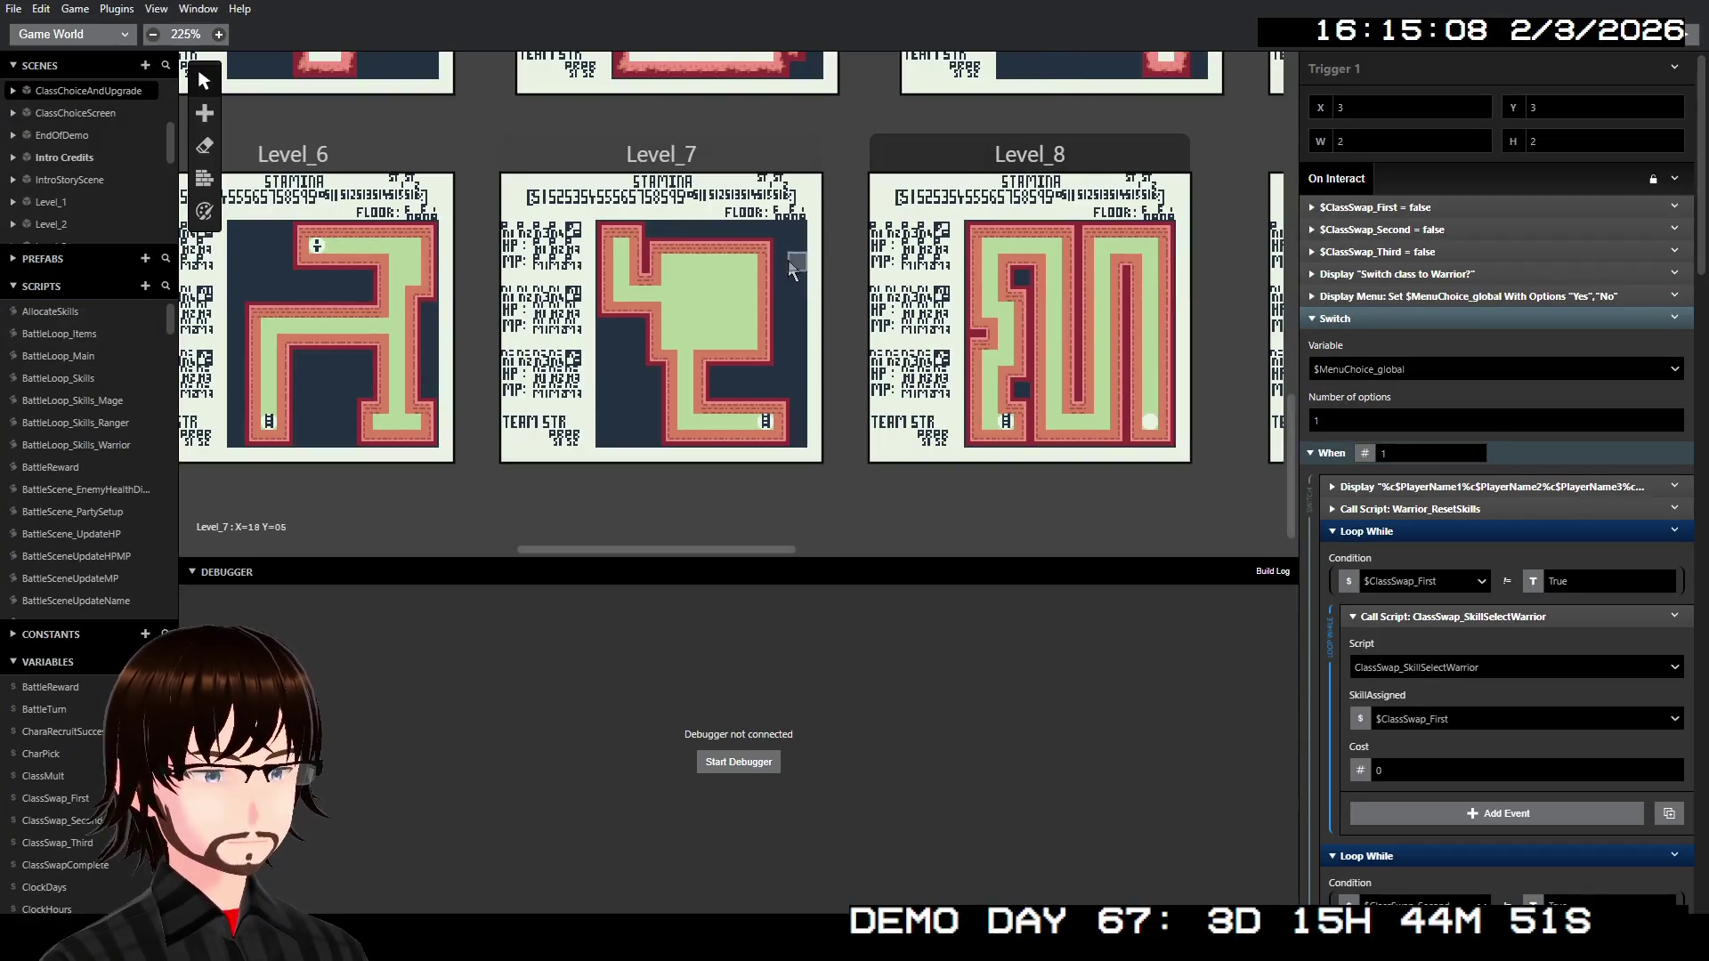
{"action": "scroll", "coordinate": [769, 276], "scroll_direction": "up", "scroll_amount": 5}
{"action": "scroll", "coordinate": [767, 277], "scroll_direction": "down", "scroll_amount": 3}
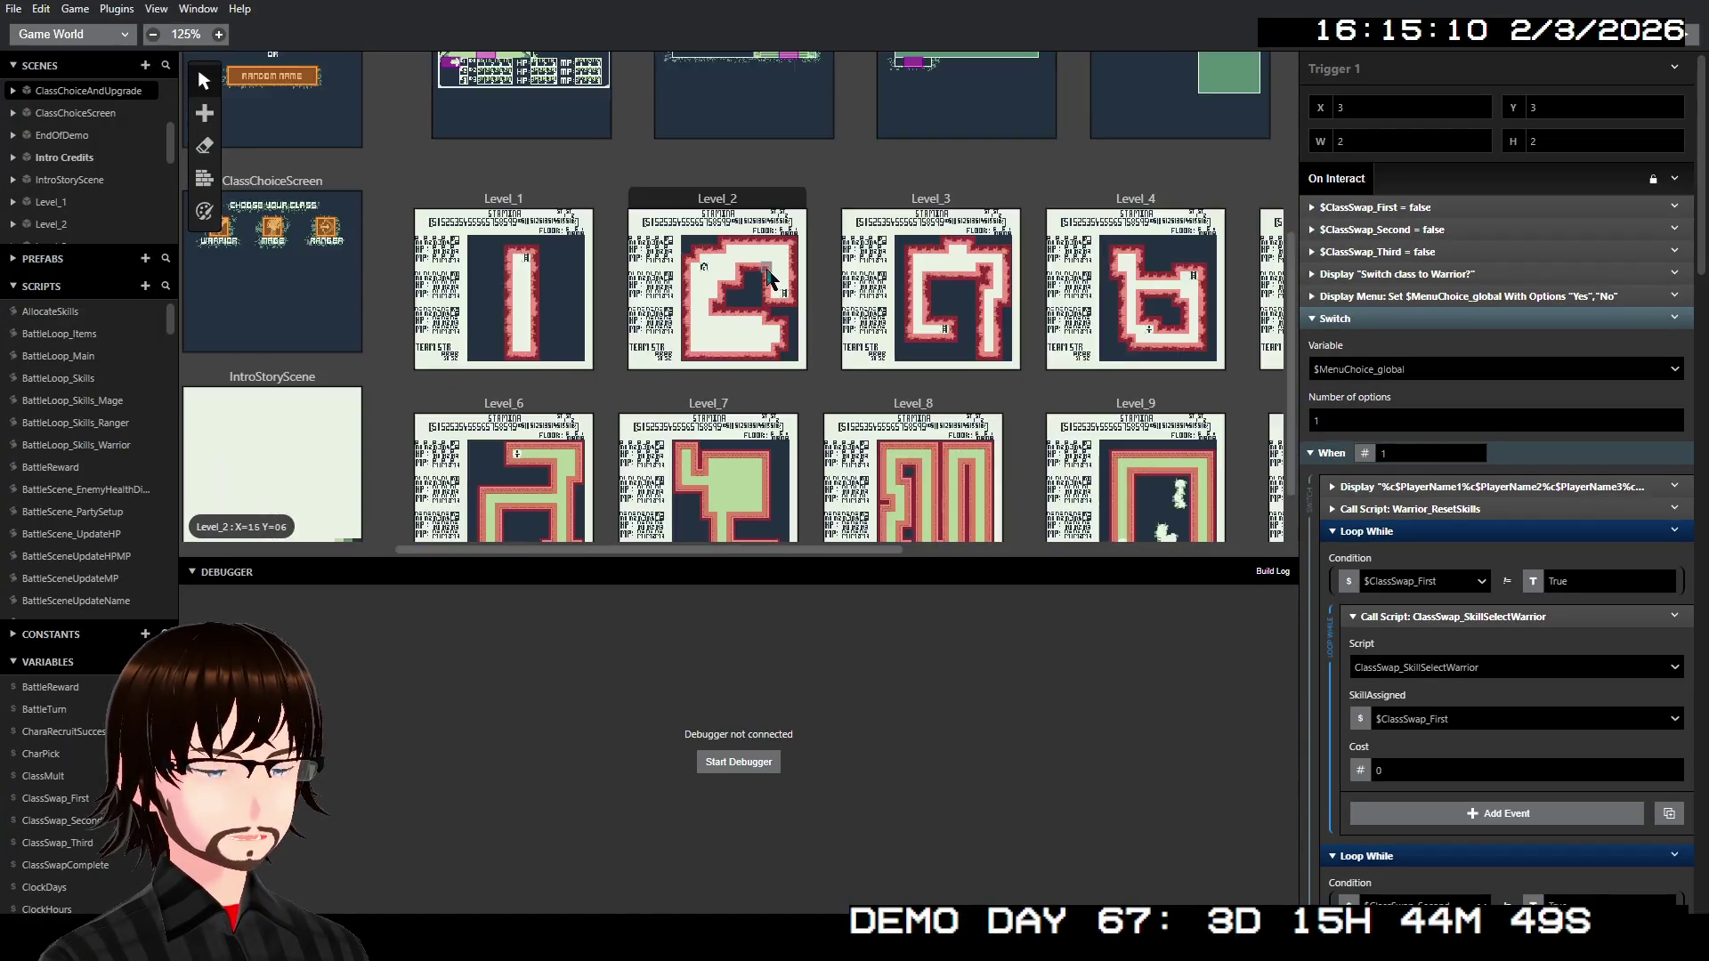
{"action": "scroll", "coordinate": [769, 272], "scroll_direction": "down", "scroll_amount": 3}
{"action": "scroll", "coordinate": [750, 238], "scroll_direction": "right", "scroll_amount": 2}
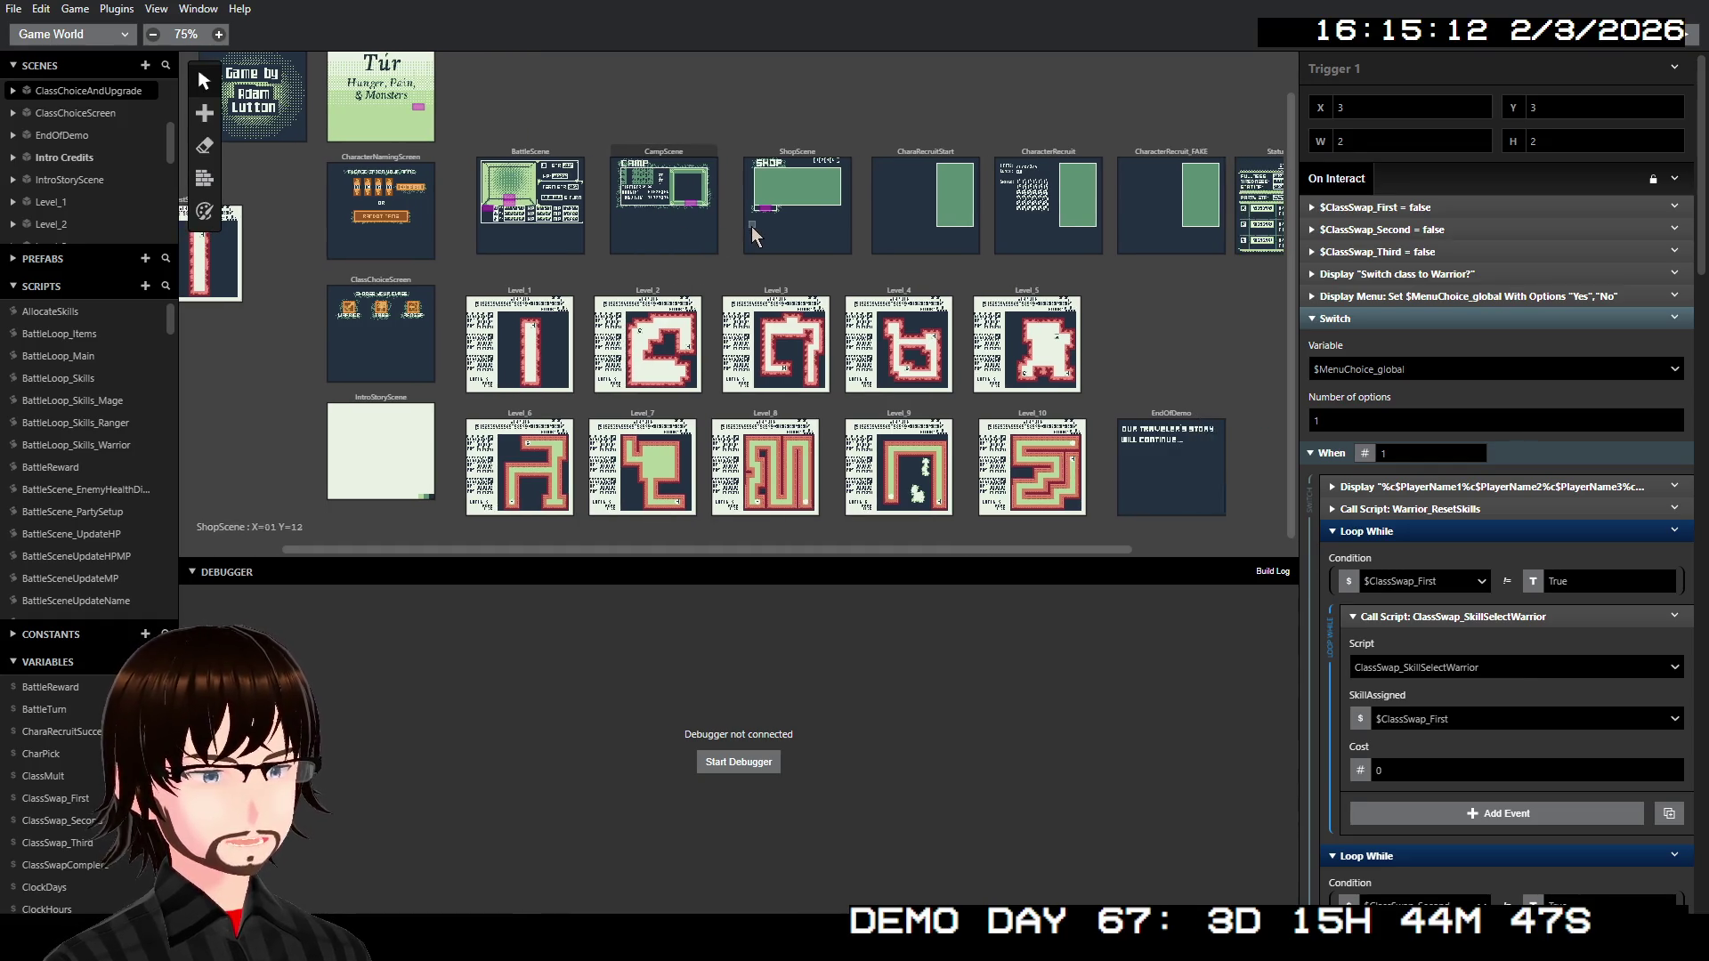
{"action": "scroll", "coordinate": [754, 235], "scroll_direction": "right", "scroll_amount": 1}
{"action": "scroll", "coordinate": [756, 233], "scroll_direction": "right", "scroll_amount": 1}
{"action": "scroll", "coordinate": [758, 230], "scroll_direction": "right", "scroll_amount": 2}
{"action": "scroll", "coordinate": [758, 230], "scroll_direction": "right", "scroll_amount": 1}
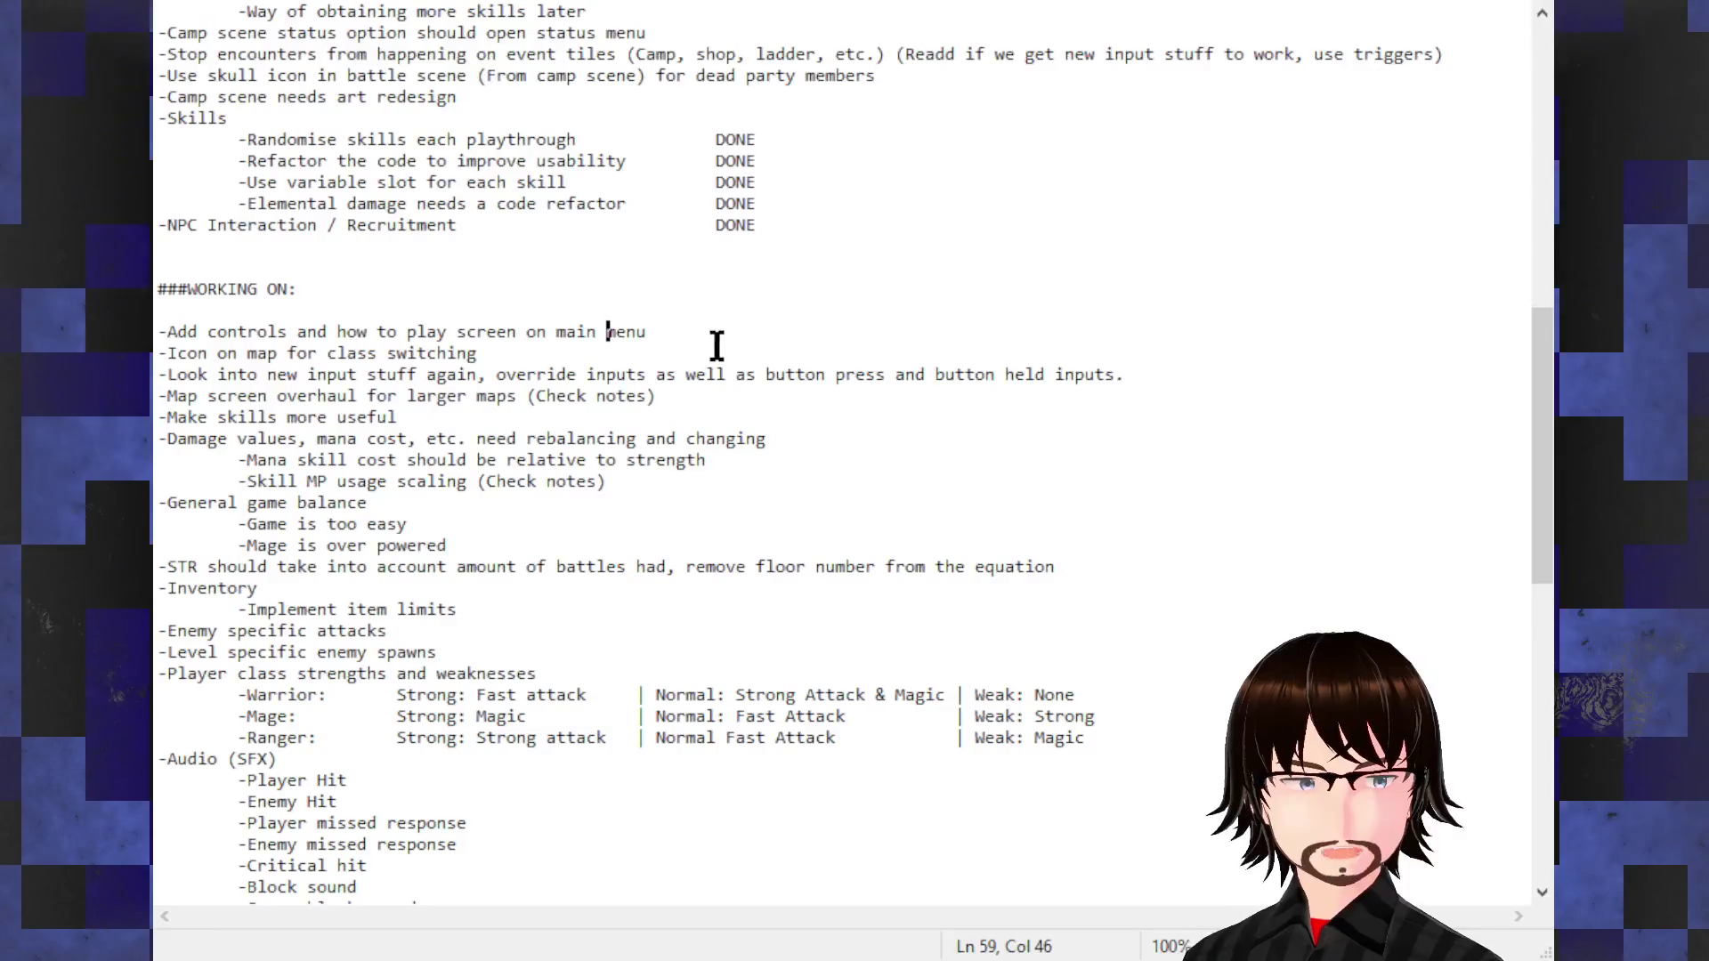
{"action": "mouse_move", "coordinate": [660, 329]}
{"action": "left_mouse_down"}
{"action": "mouse_move", "coordinate": [249, 353]}
{"action": "mouse_move", "coordinate": [157, 332]}
{"action": "left_mouse_up"}
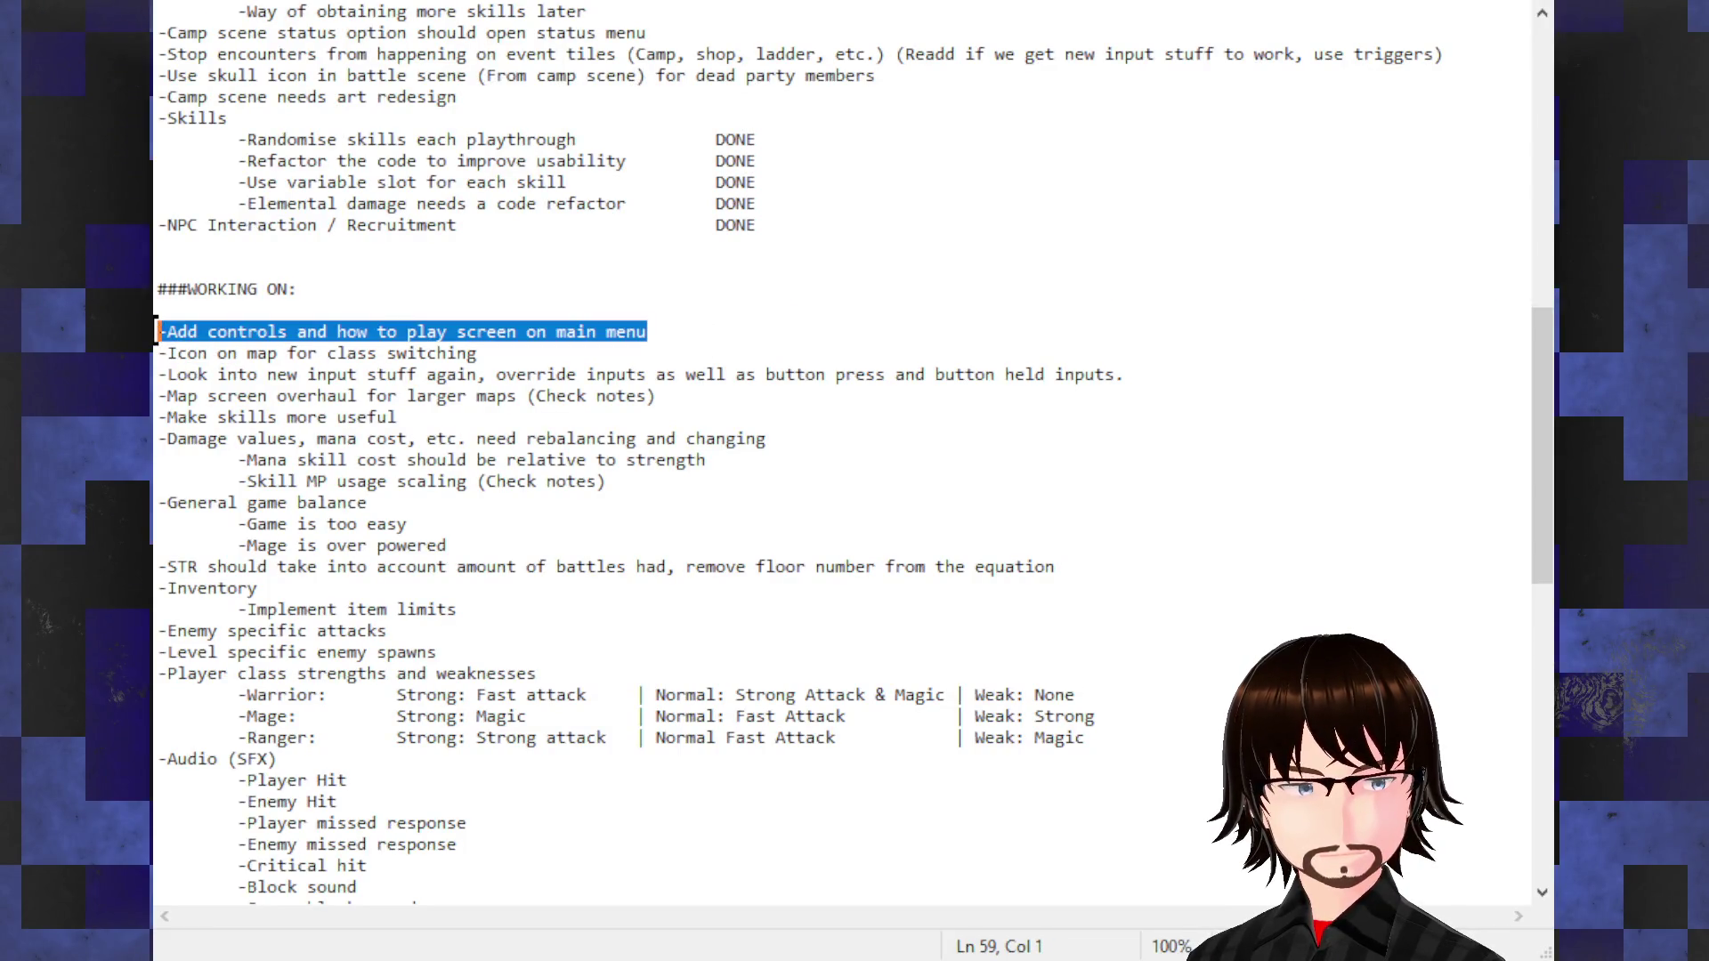
{"action": "left_click", "coordinate": [494, 356]}
{"action": "key", "text": "shift+Home"}
{"action": "key", "text": "shift+Up"}
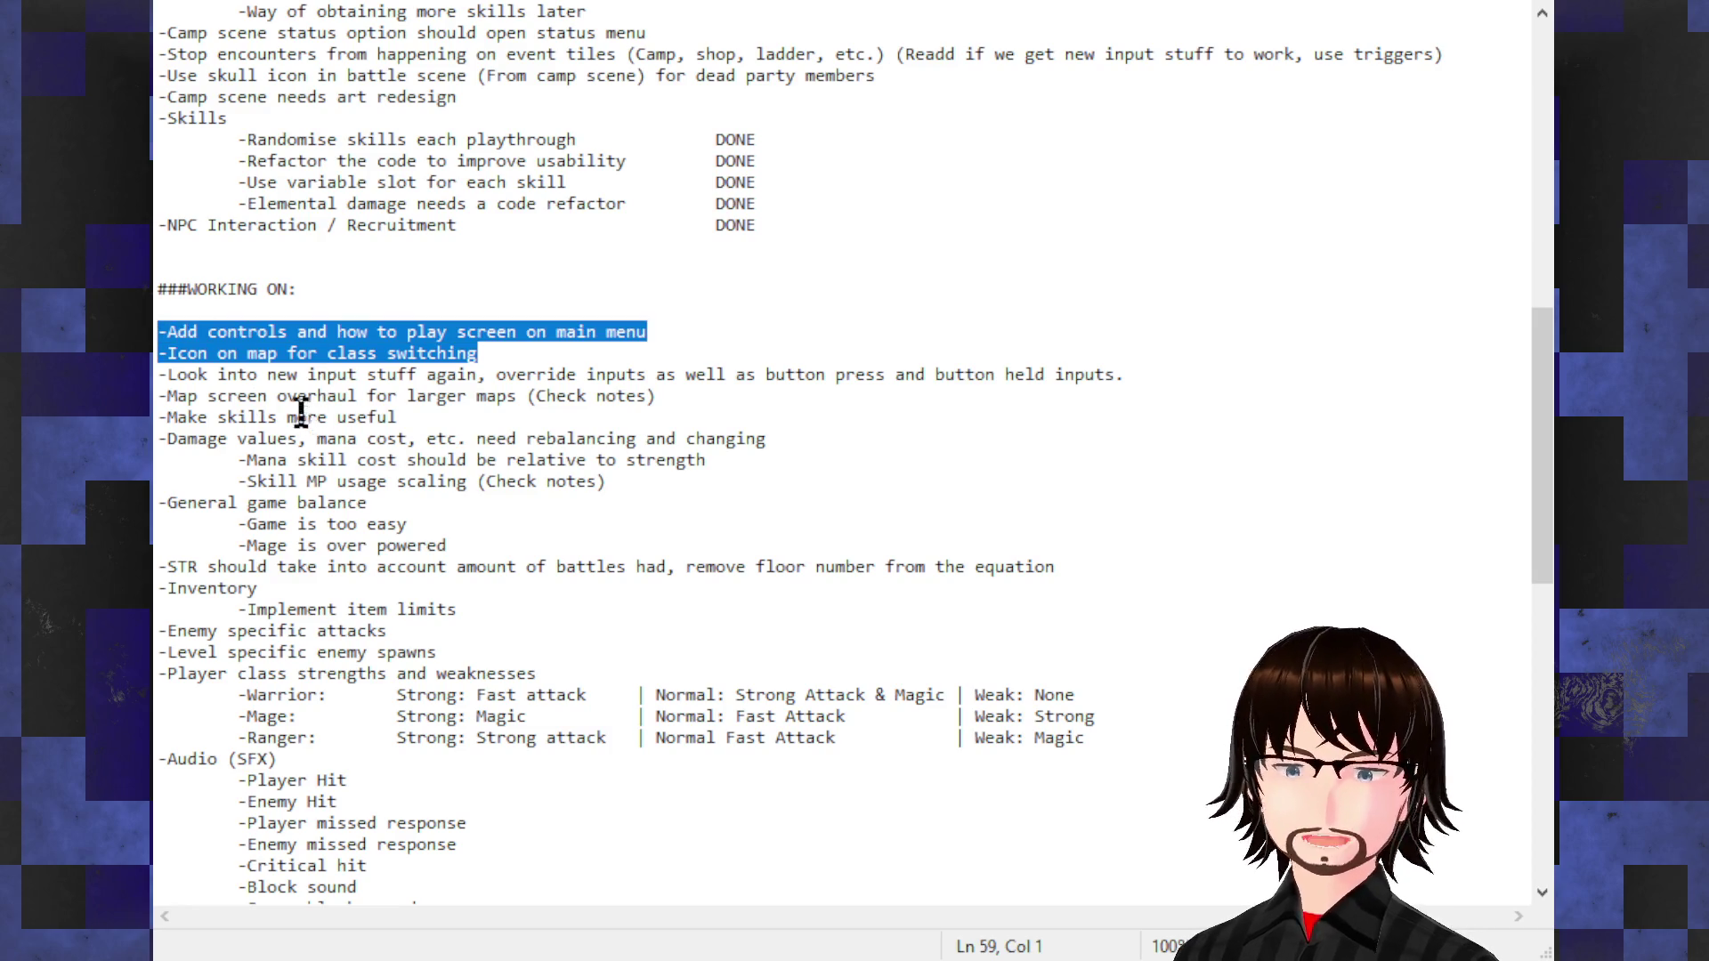
{"action": "left_click", "coordinate": [961, 255]}
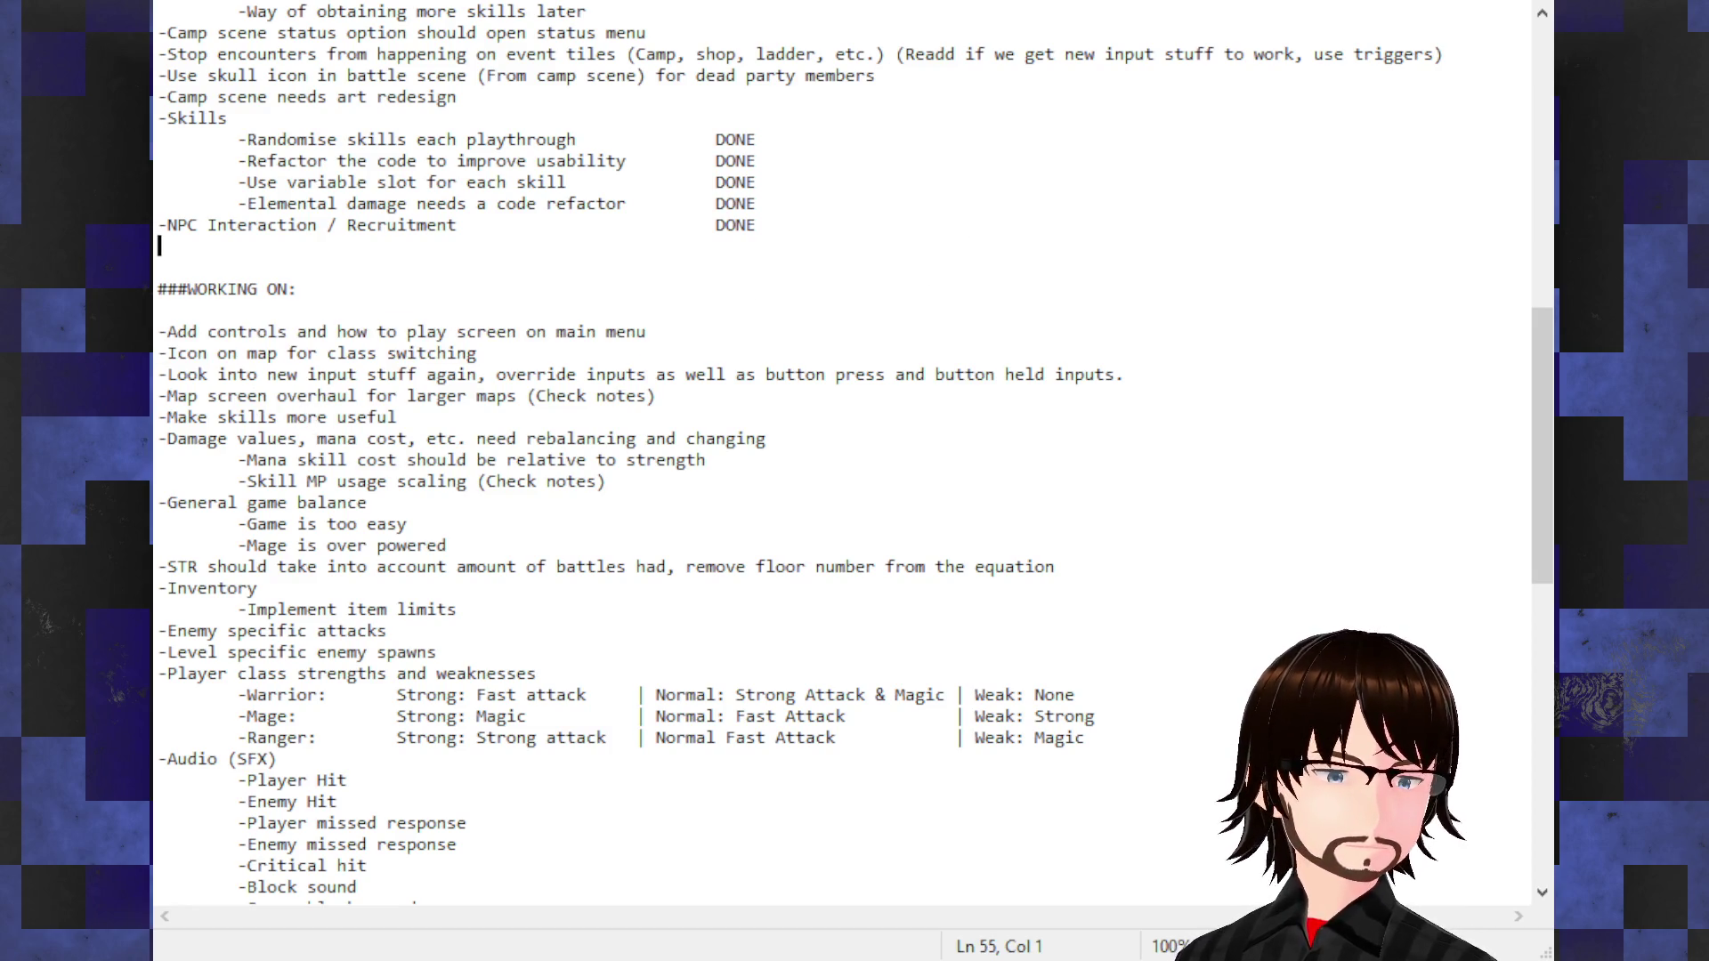